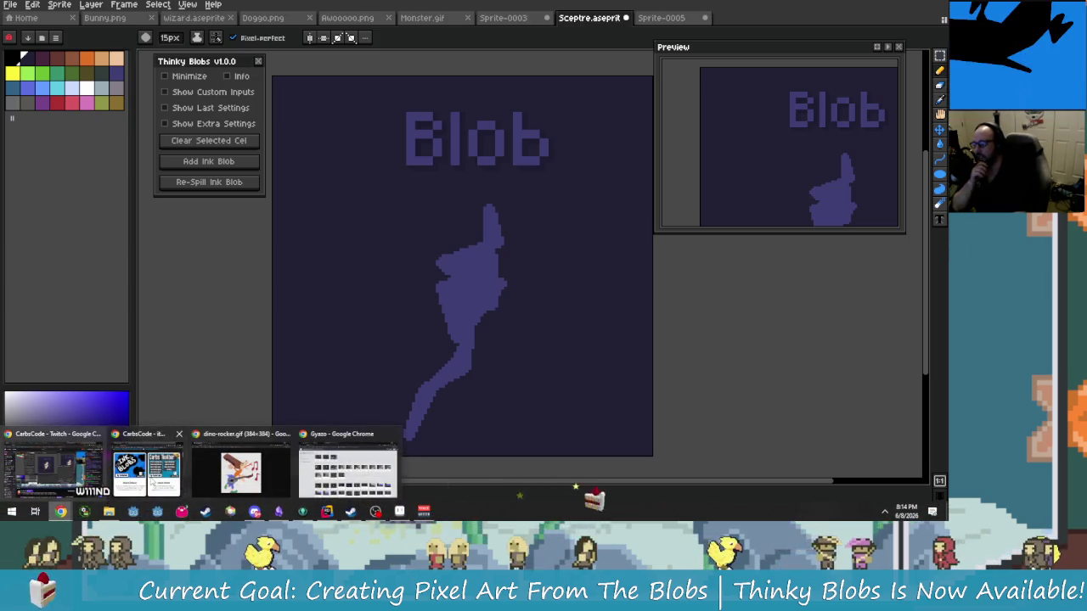
# Bring the Chrome carbscode.itch.io window in front of the Aseprite blob sketch.
pyautogui.click(146, 471)
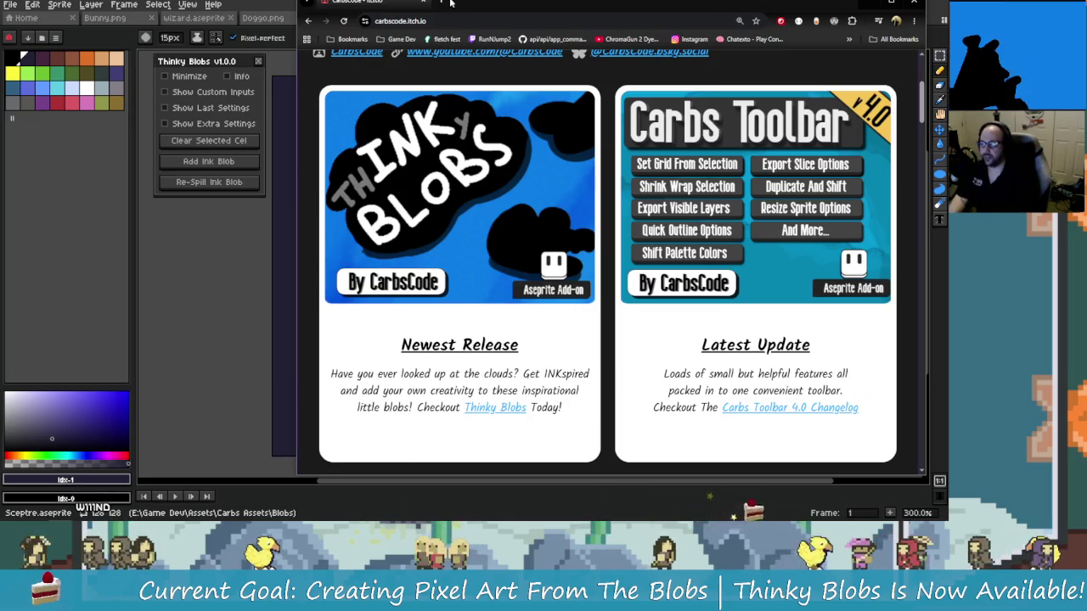
# Open youtube.com in a new browser tab.
pyautogui.click(442, 2)
pyautogui.write('youtube.com')
pyautogui.press('Return')
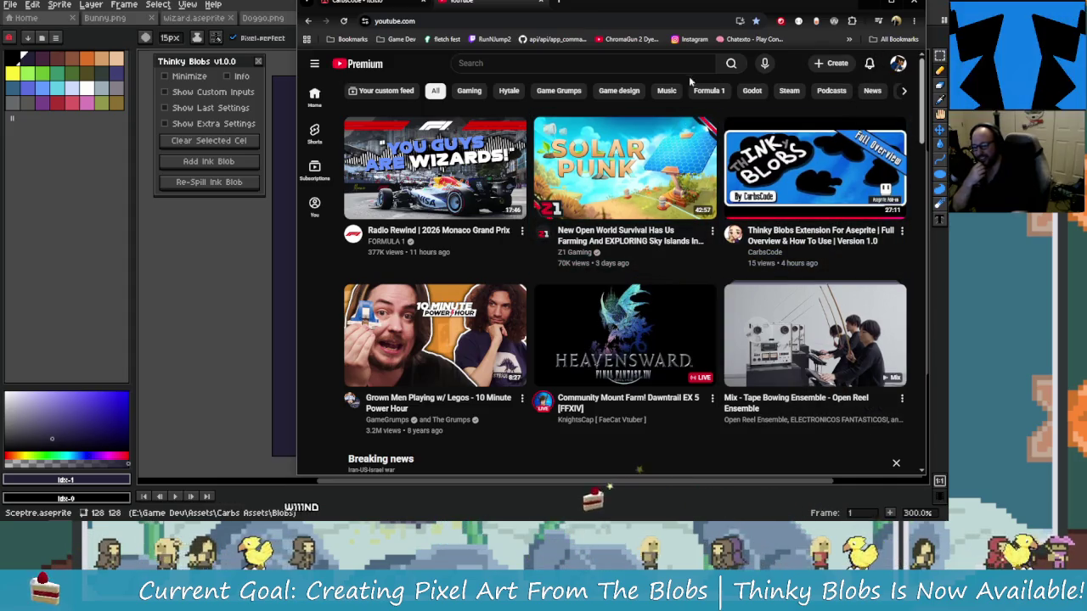
# Search YouTube for CarbsCode and scroll down the channel results toward its playlists.
pyautogui.click(663, 60)
pyautogui.write('qarbs')
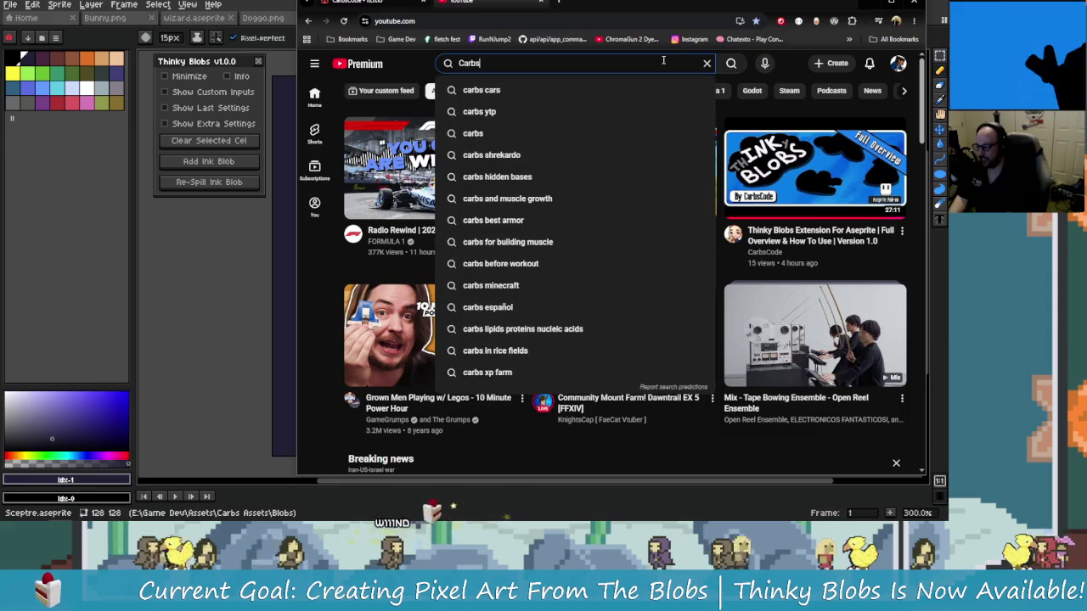
pyautogui.write('COde')
pyautogui.press('Return')
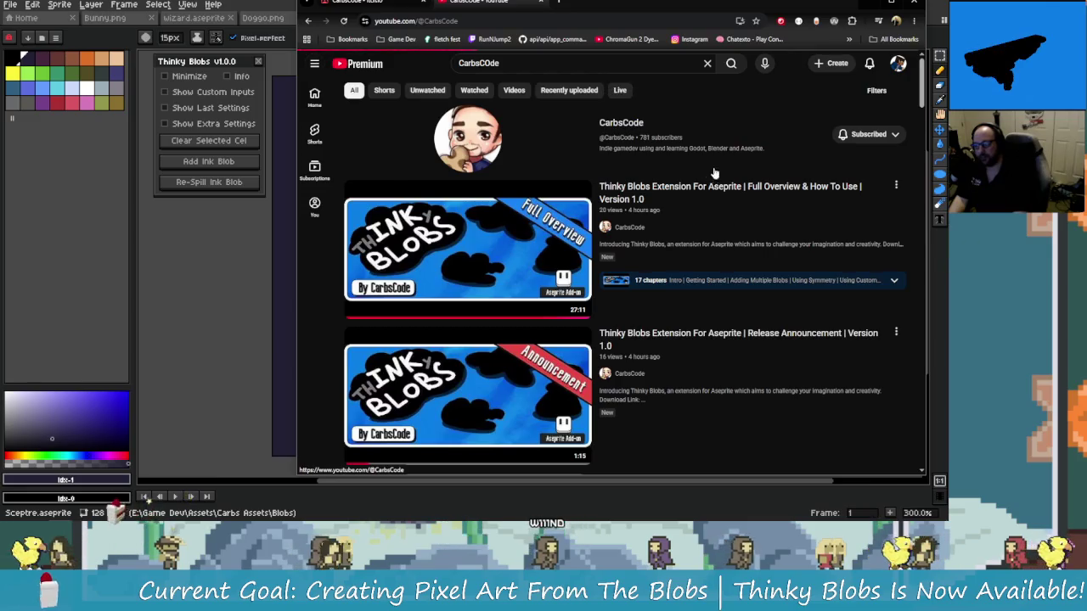
pyautogui.scroll(-1, 596, 264)
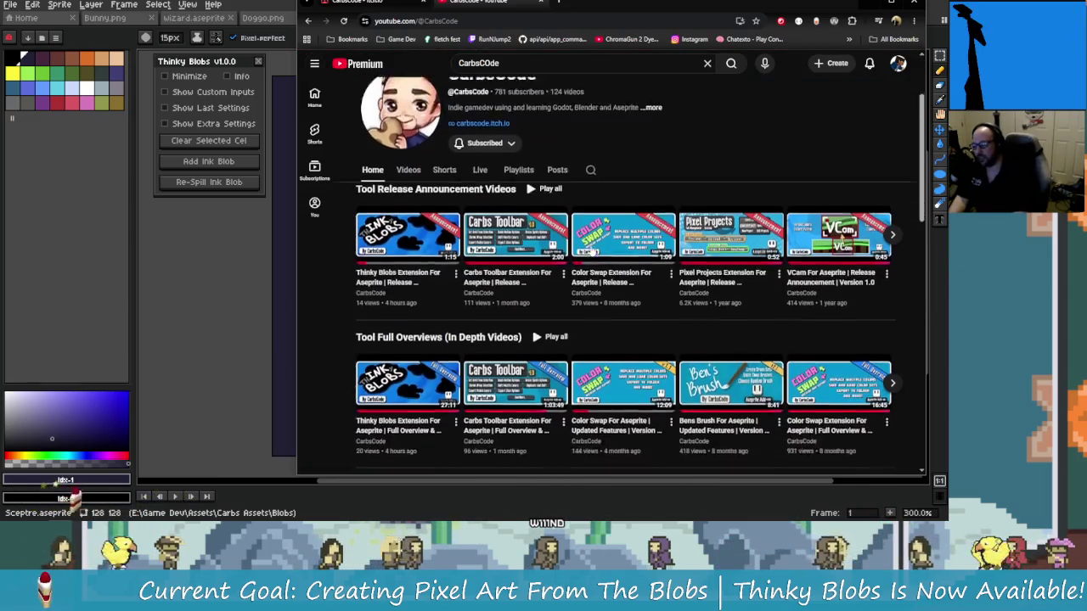
pyautogui.scroll(1, 596, 264)
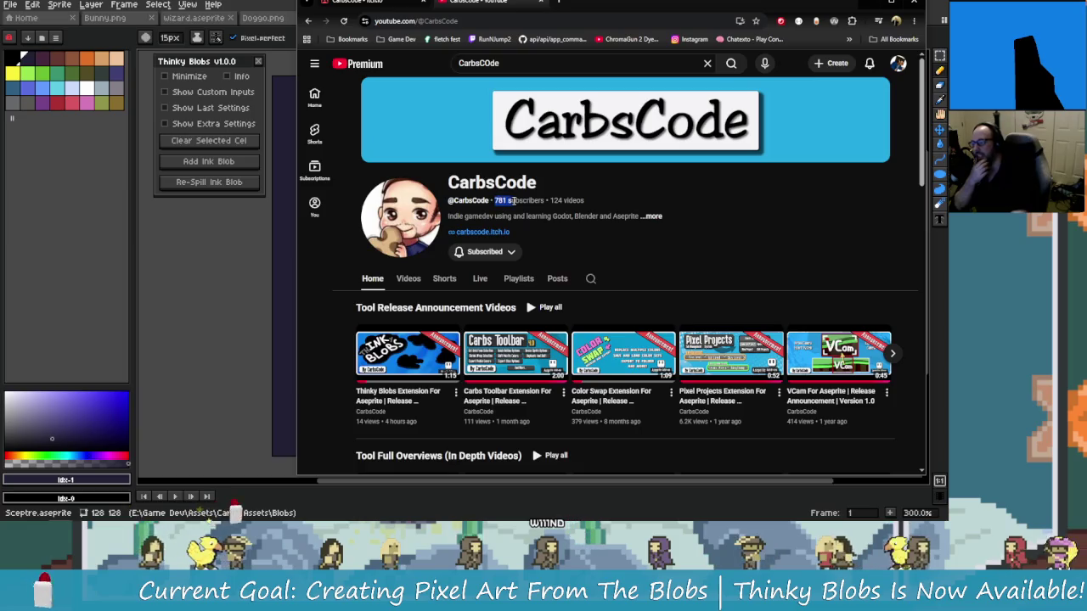
pyautogui.click(616, 253)
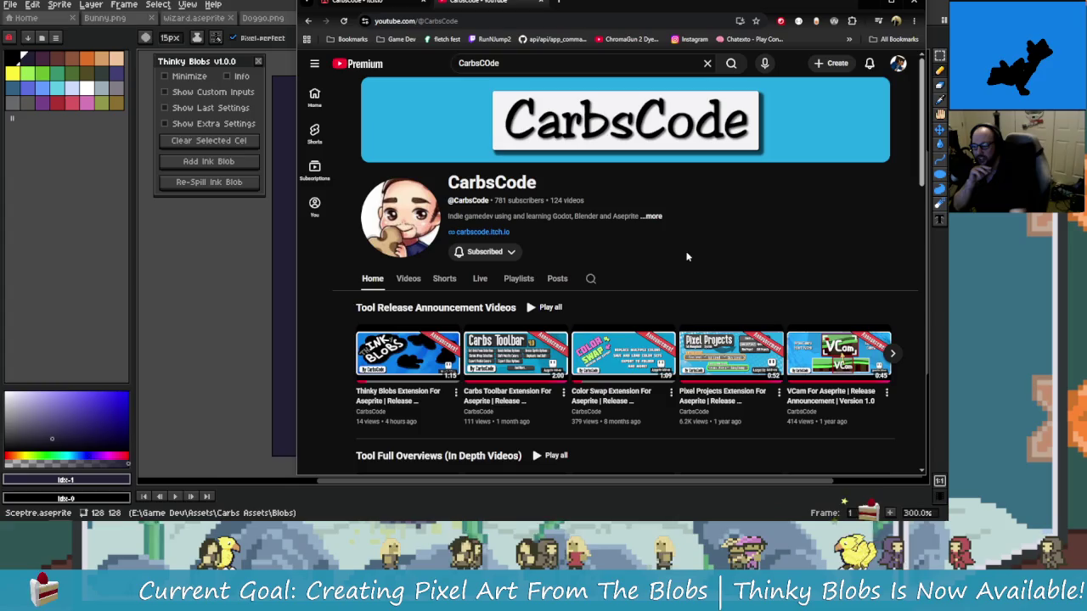
pyautogui.scroll(-1, 660, 278)
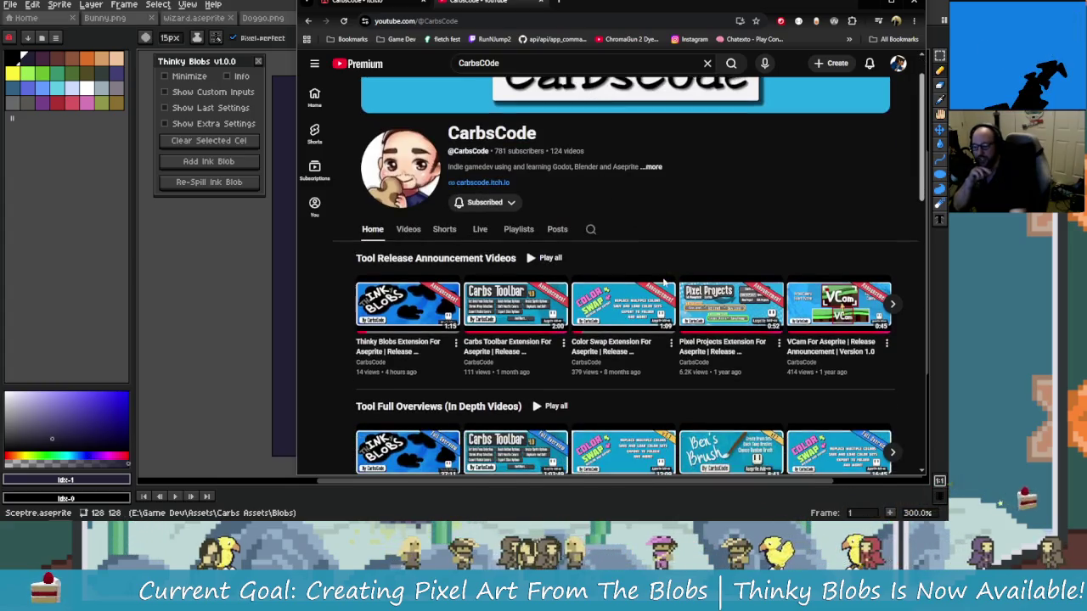
pyautogui.scroll(-2, 666, 323)
pyautogui.scroll(-3, 671, 361)
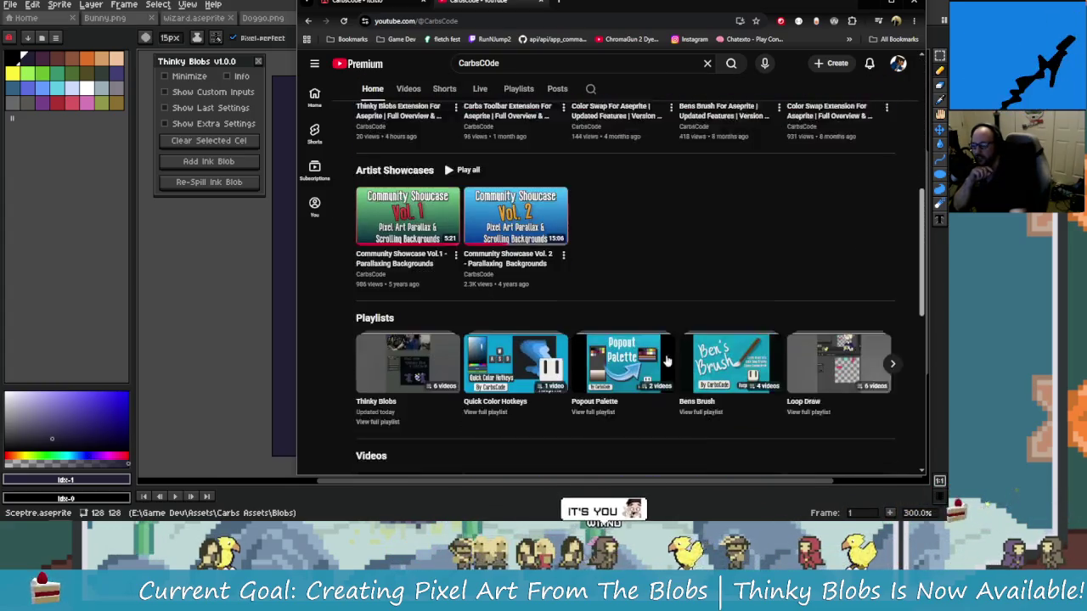
pyautogui.scroll(-1, 637, 331)
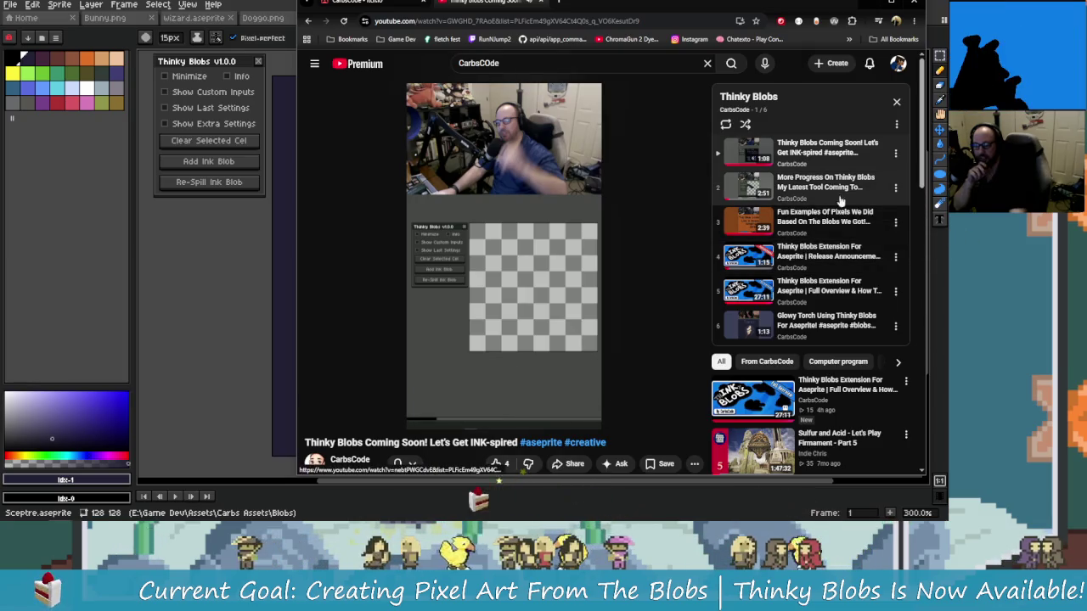
pyautogui.moveTo(815, 291)
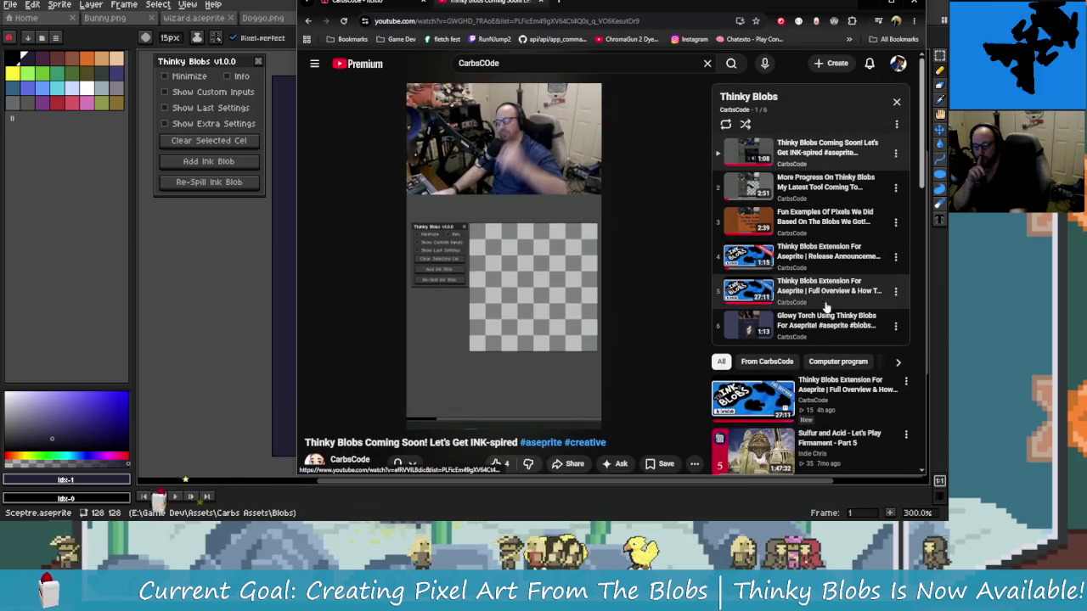
# Play playlist video 6, 'Glowy Torch Using Thinky Blobs For Aseprite!', and maximize the browser.
pyautogui.click(764, 318)
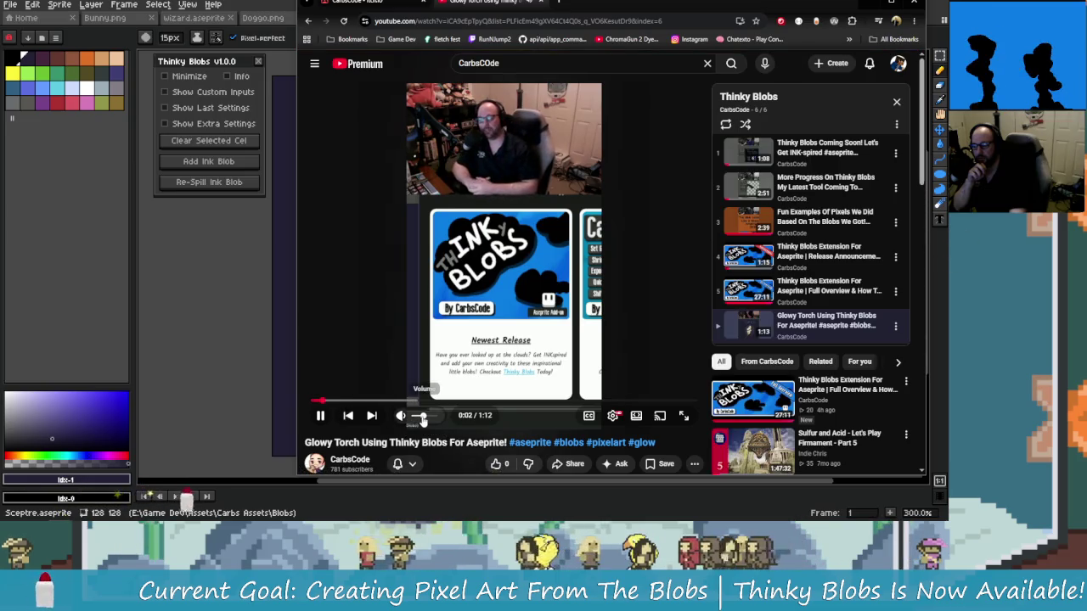
pyautogui.click(321, 416)
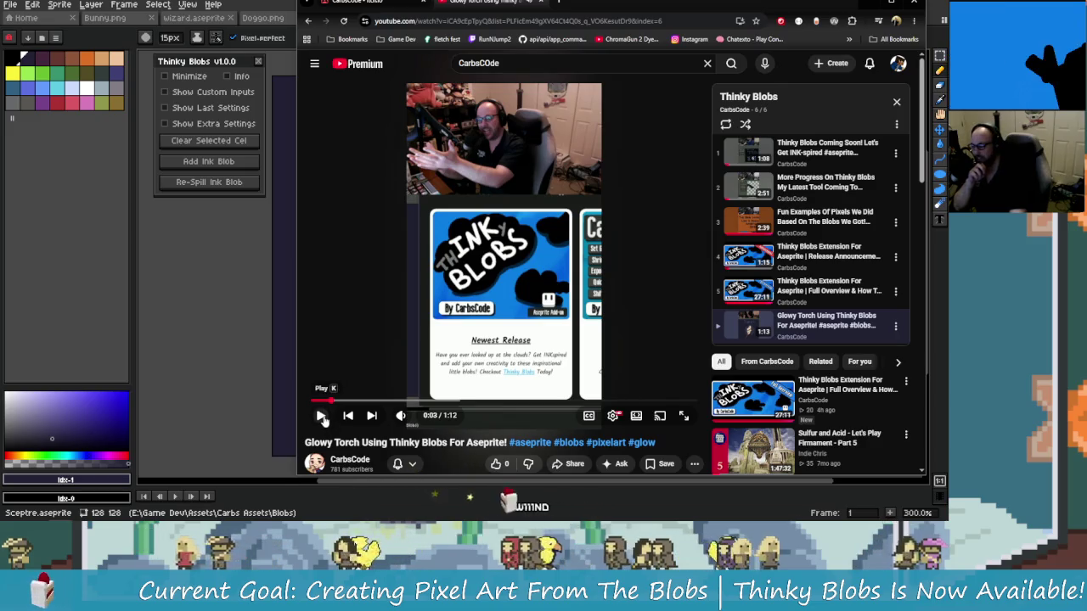
pyautogui.click(321, 416)
pyautogui.doubleClick(597, 6)
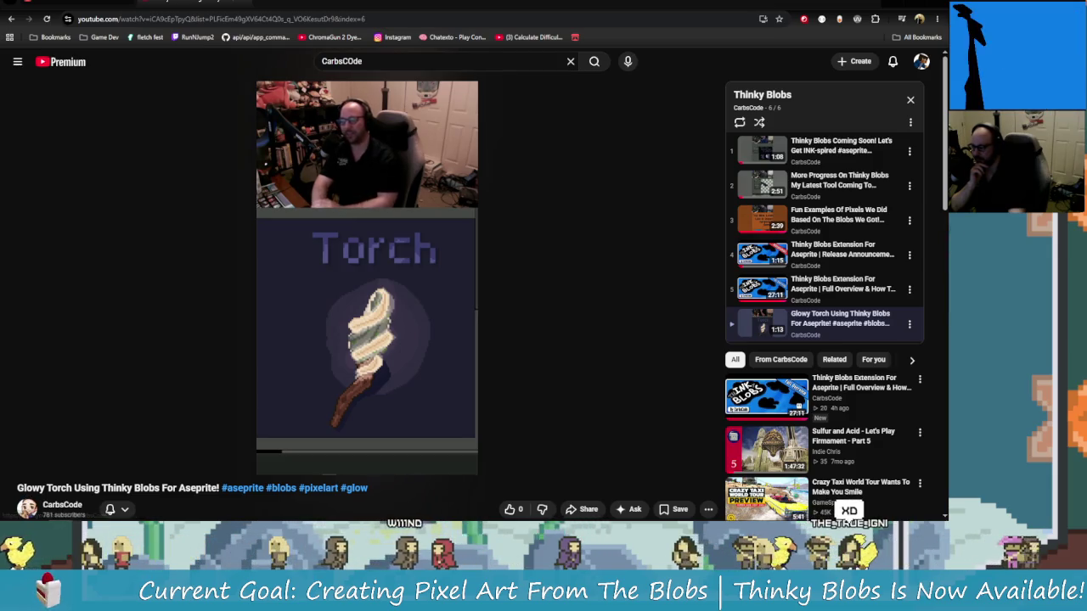
pyautogui.moveTo(60, 511)
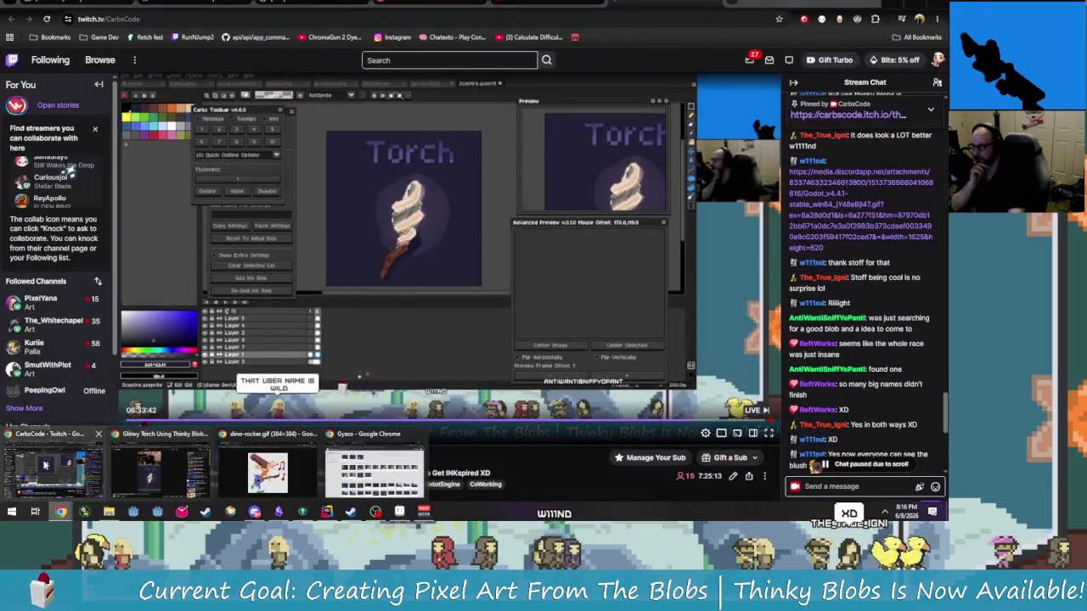
pyautogui.click(45, 465)
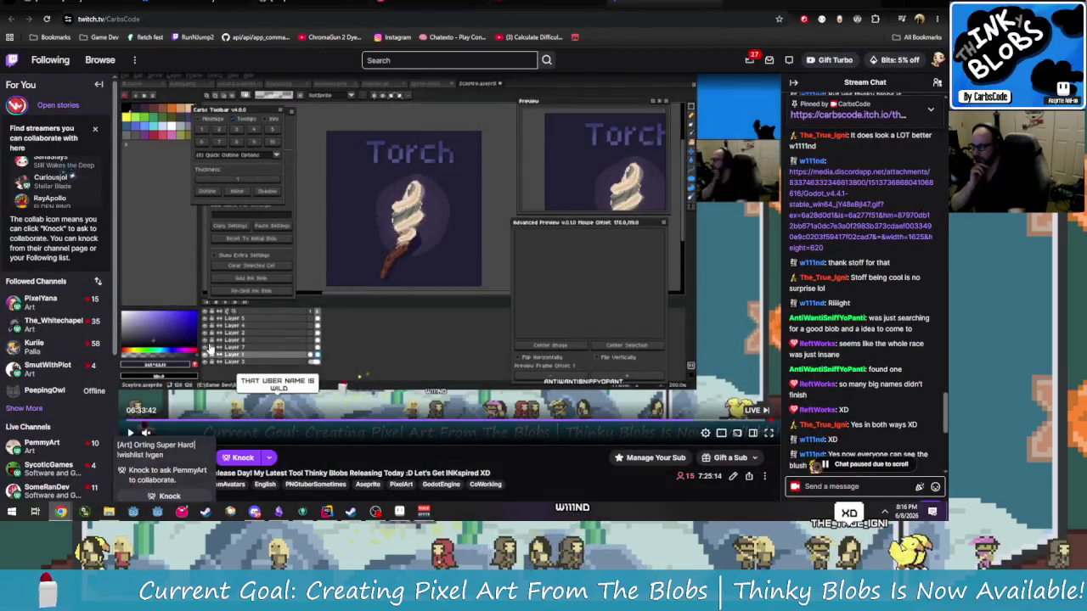
pyautogui.click(786, 1)
pyautogui.click(786, 2)
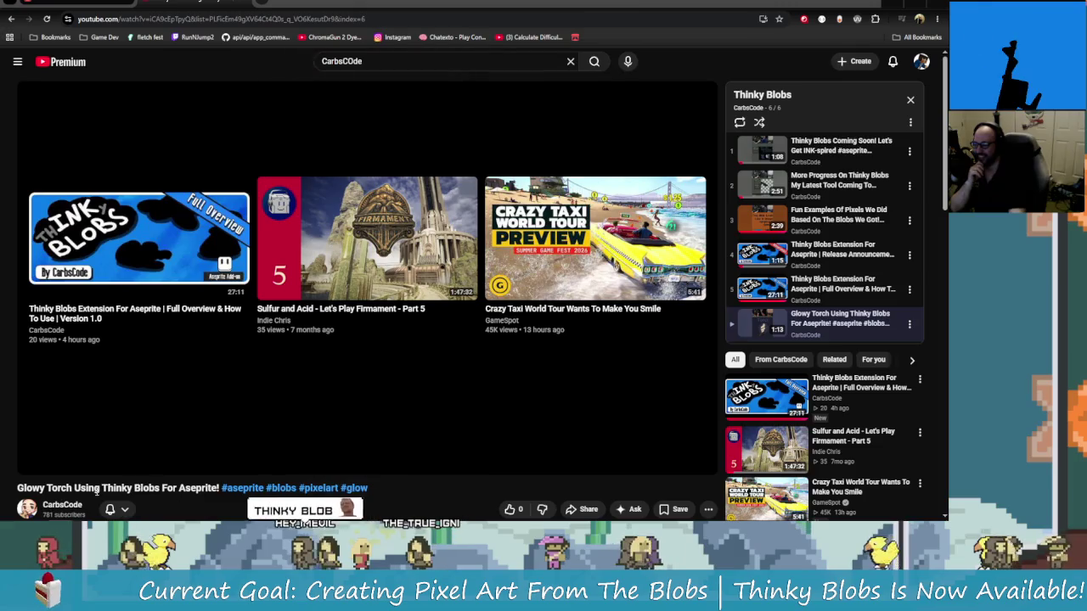
# Expand the full description of the Glowy Torch video.
pyautogui.scroll(-1, 128, 463)
pyautogui.scroll(-2, 213, 461)
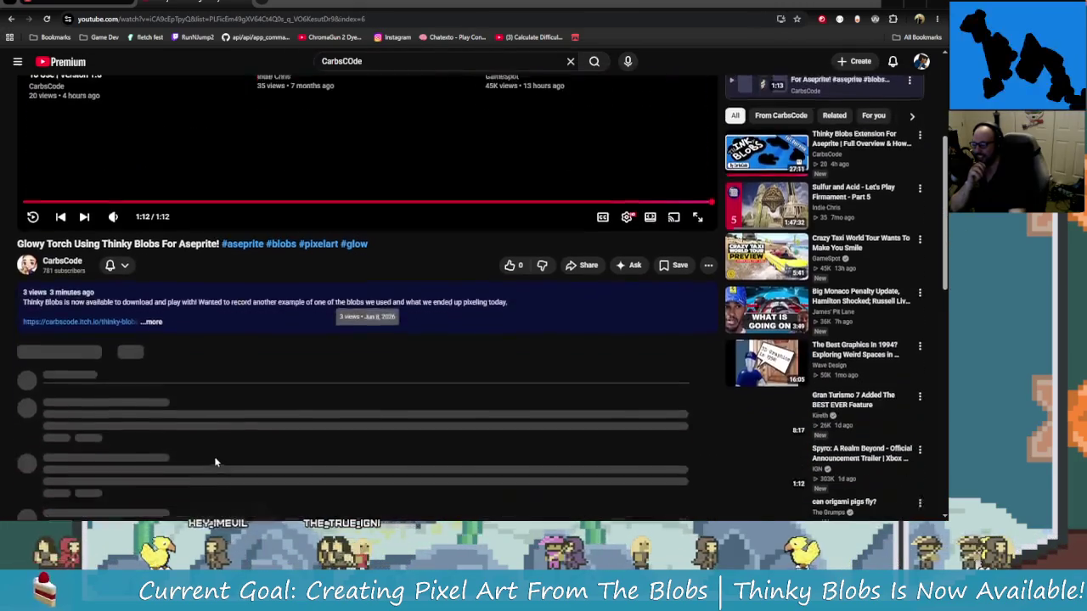
pyautogui.click(152, 320)
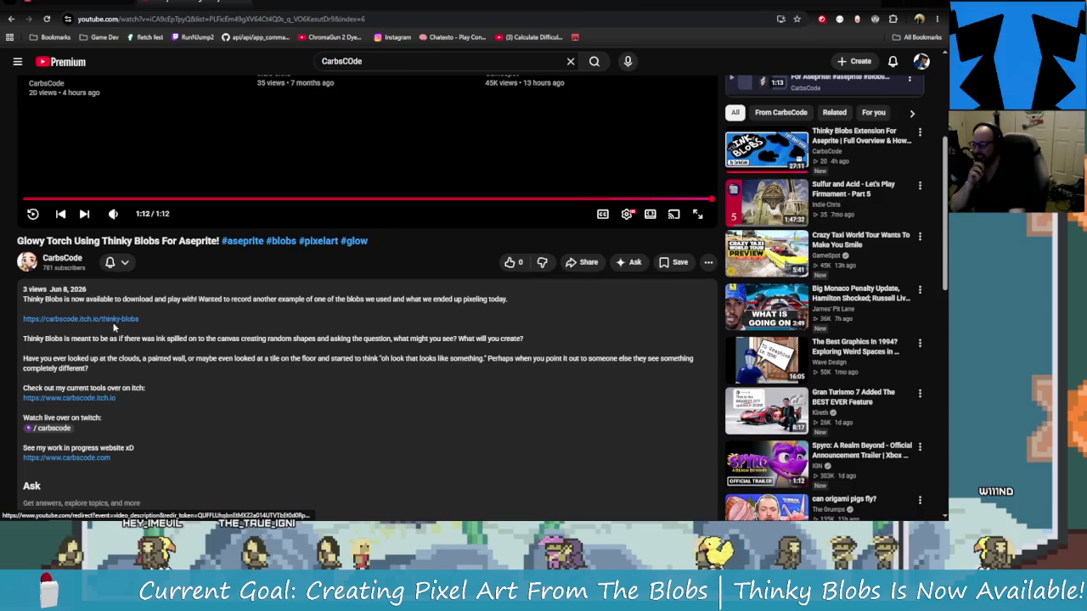
# Play the first playlist video, 'Thinky Blobs Coming Soon!', and collapse the playlist panel.
pyautogui.scroll(2, 162, 338)
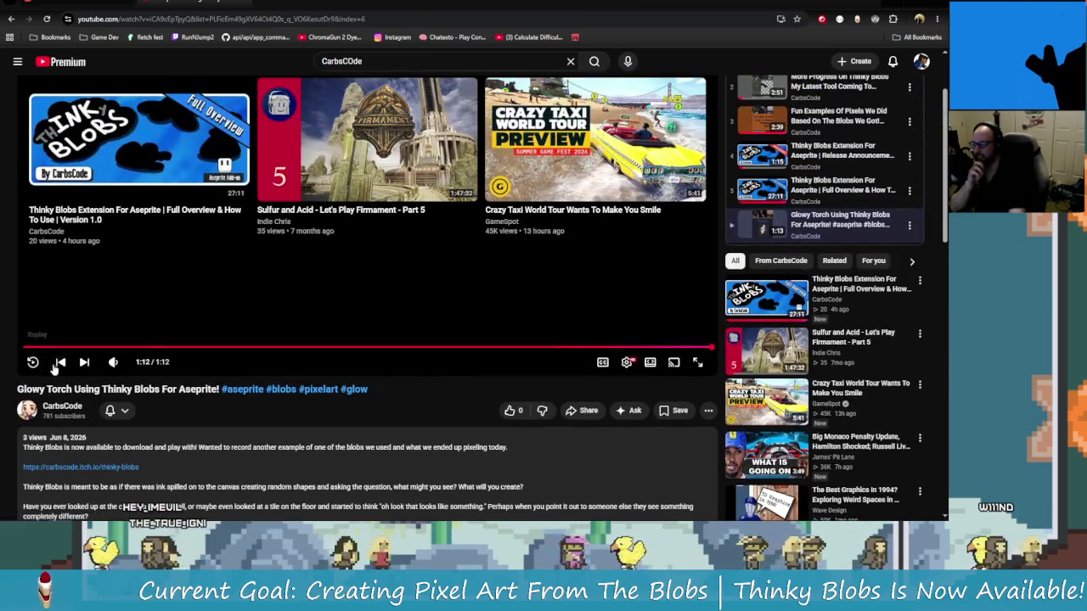
pyautogui.scroll(-2, 264, 448)
pyautogui.scroll(3, 261, 448)
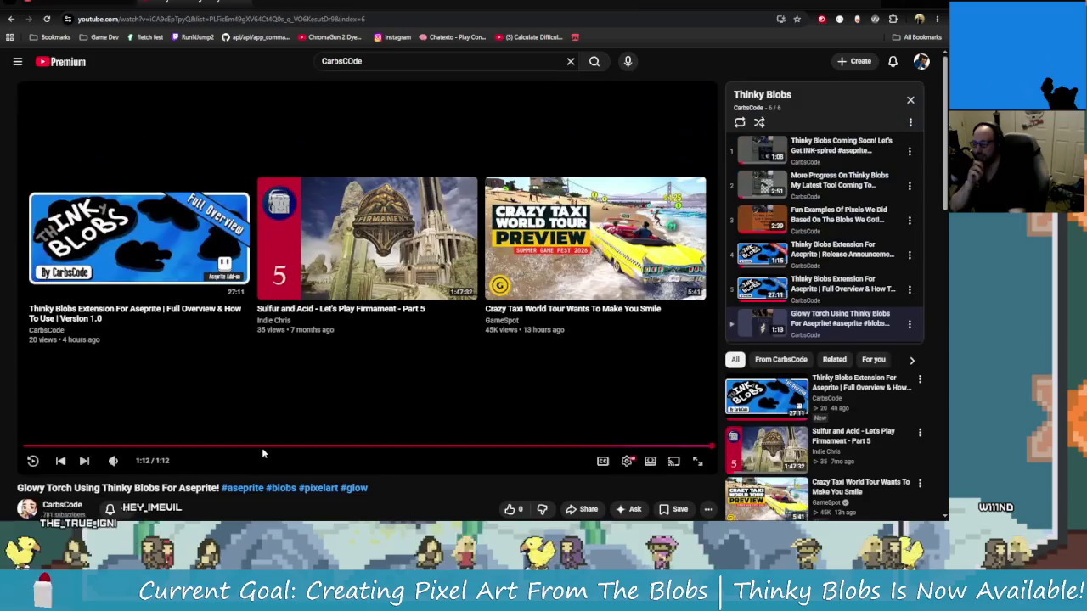
pyautogui.scroll(-2, 260, 447)
pyautogui.scroll(-1, 260, 446)
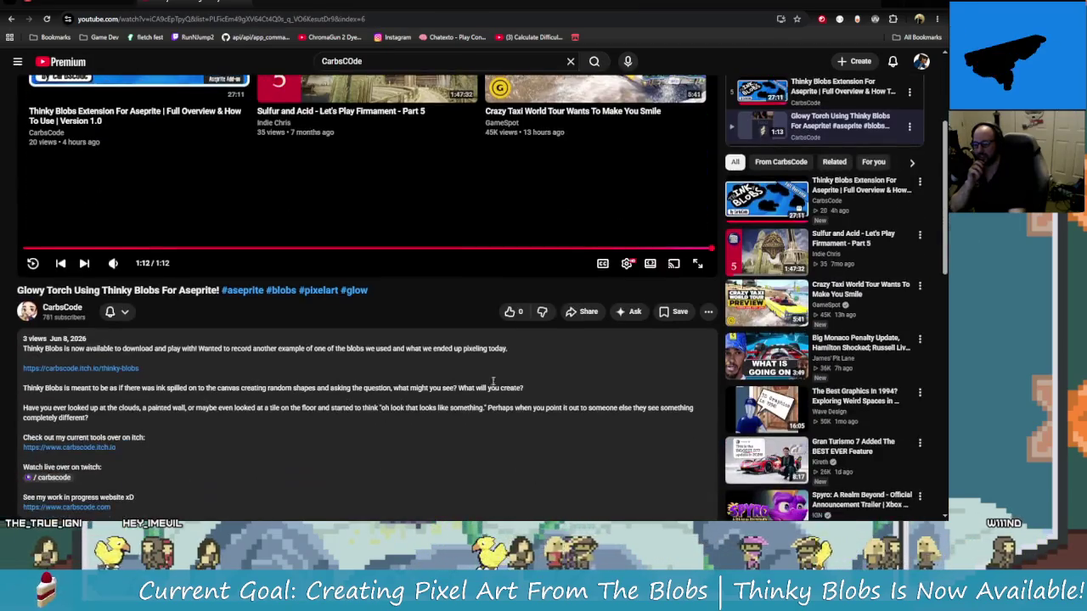
pyautogui.scroll(2, 260, 447)
pyautogui.scroll(-2, 427, 388)
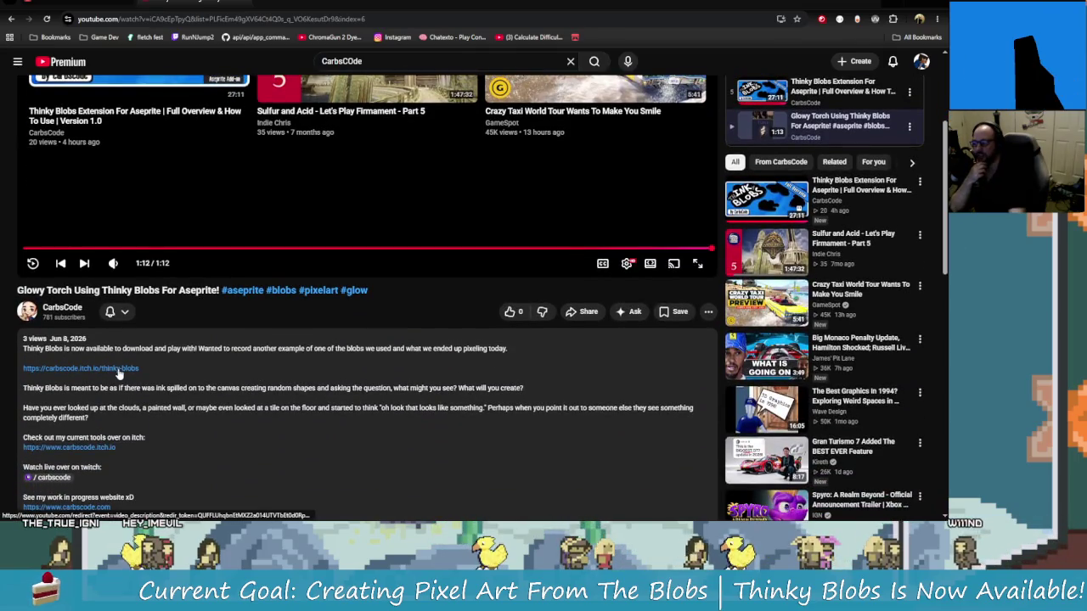
pyautogui.scroll(2, 674, 369)
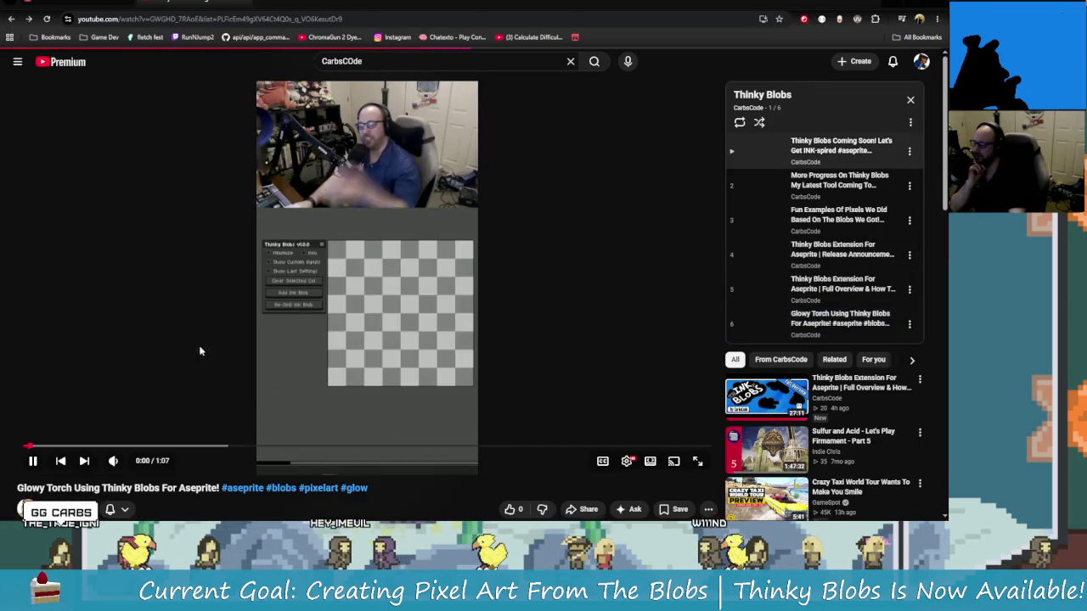
pyautogui.click(294, 456)
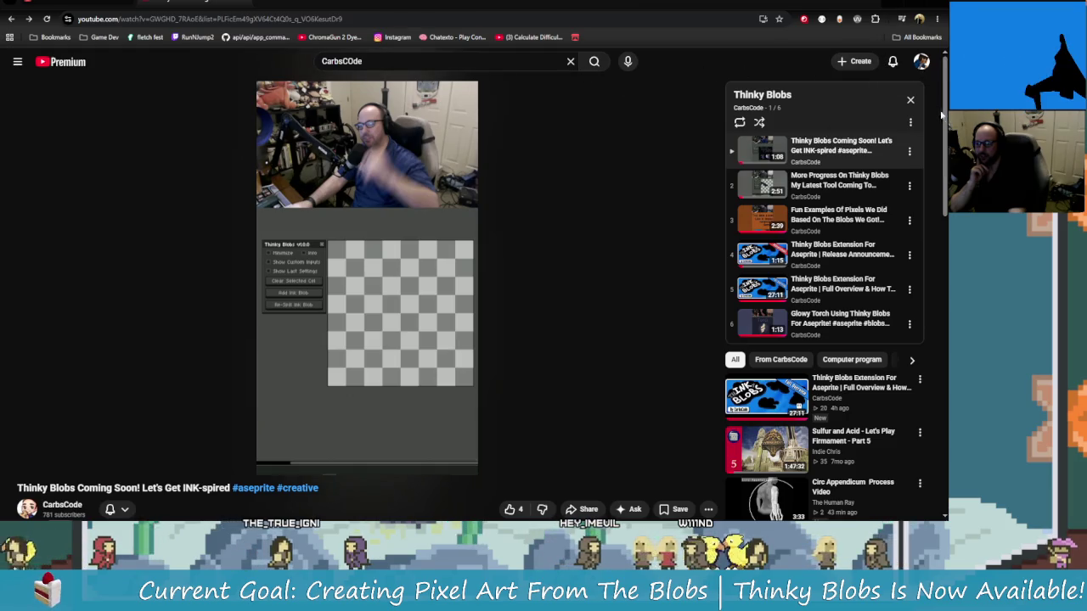
pyautogui.click(911, 101)
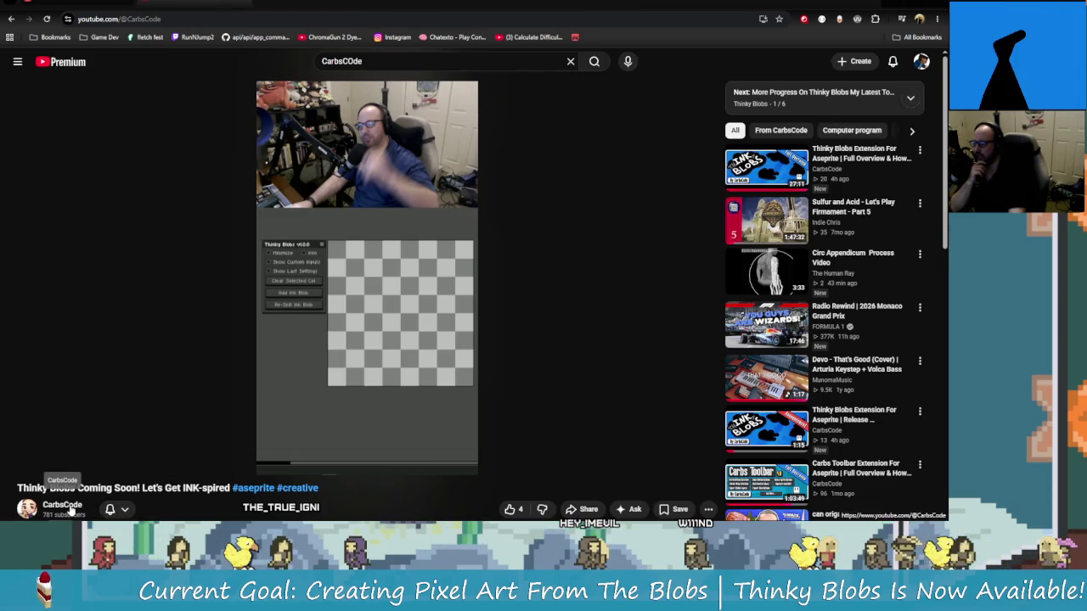
# Go to the CarbsCode channel page, close the miniplayer, and show its Shorts.
pyautogui.click(62, 504)
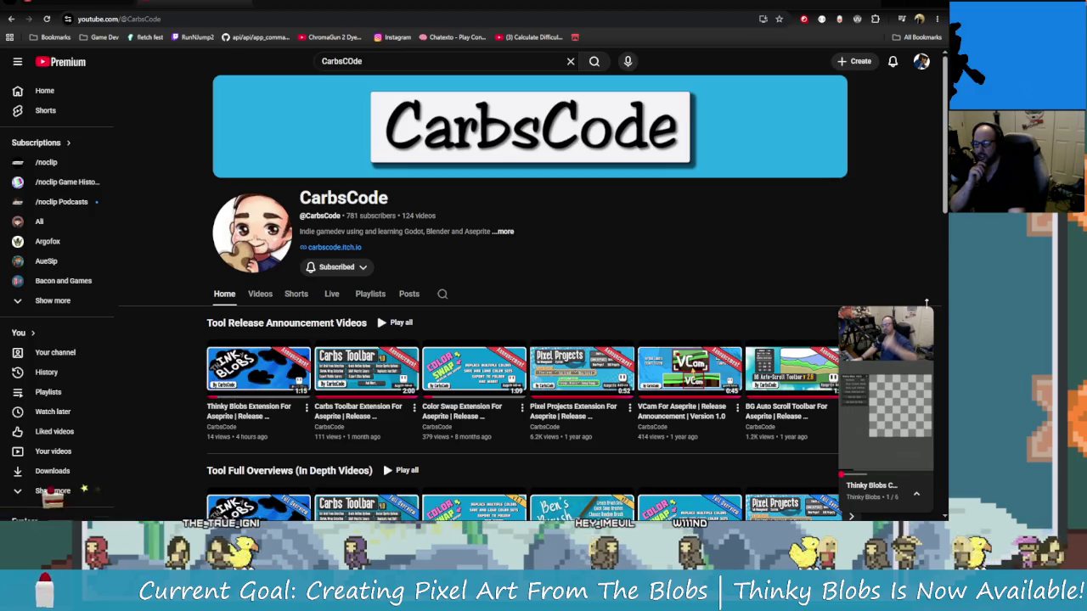
pyautogui.click(924, 315)
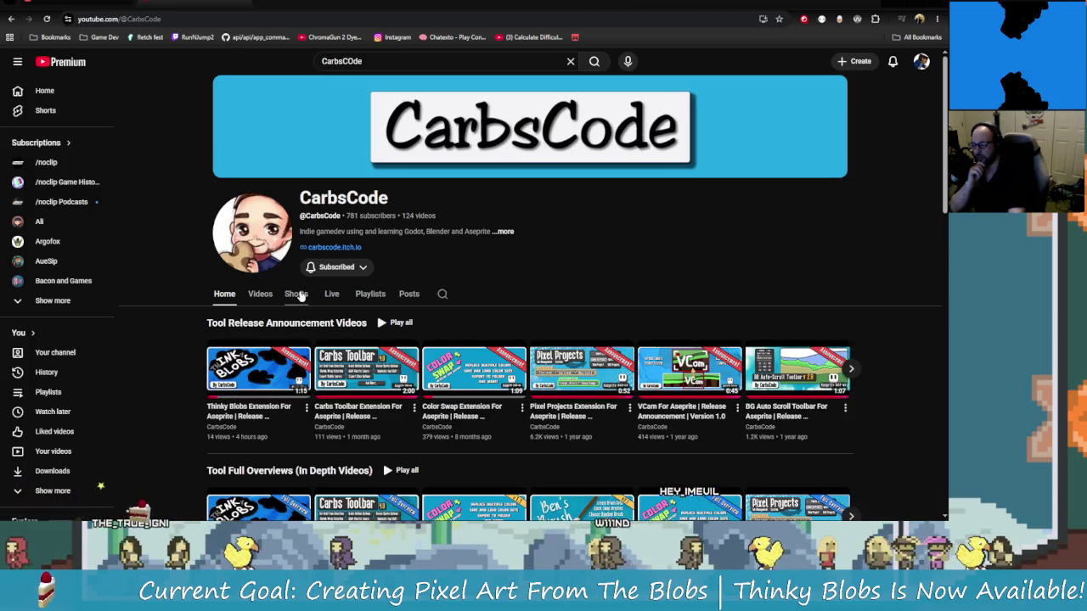
pyautogui.click(299, 295)
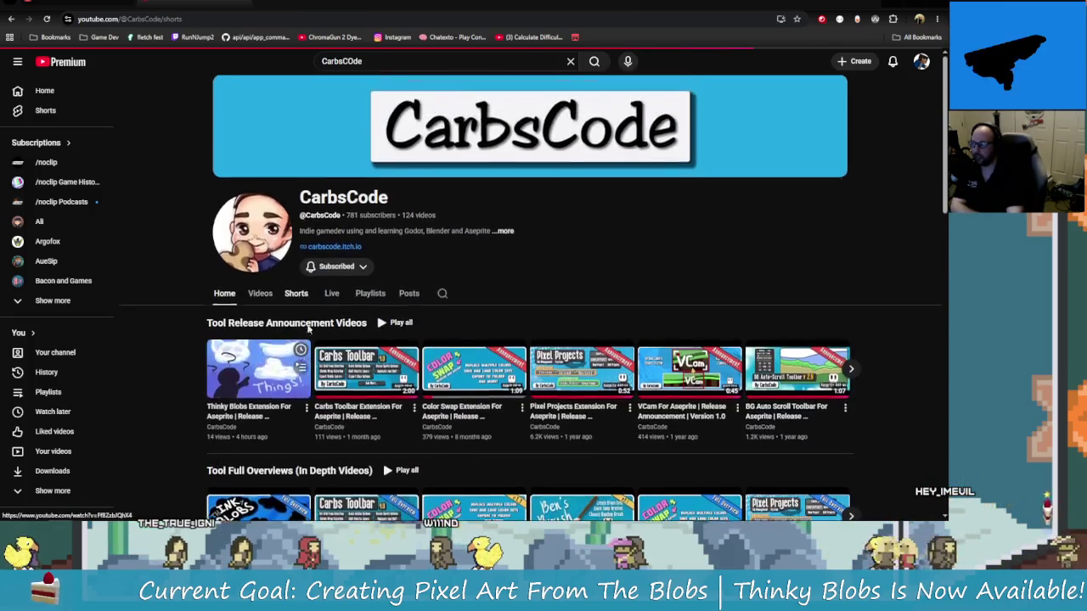
# Reload the channel page and open the 'Glowy Torch Using Thinky Blobs' short.
pyautogui.click(127, 18)
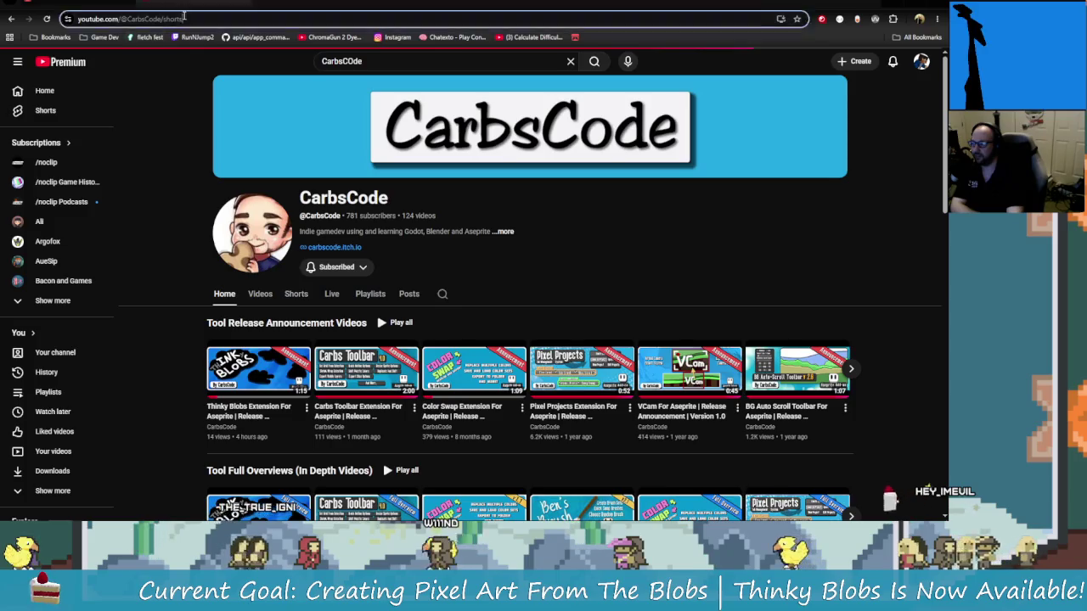
pyautogui.press('Return')
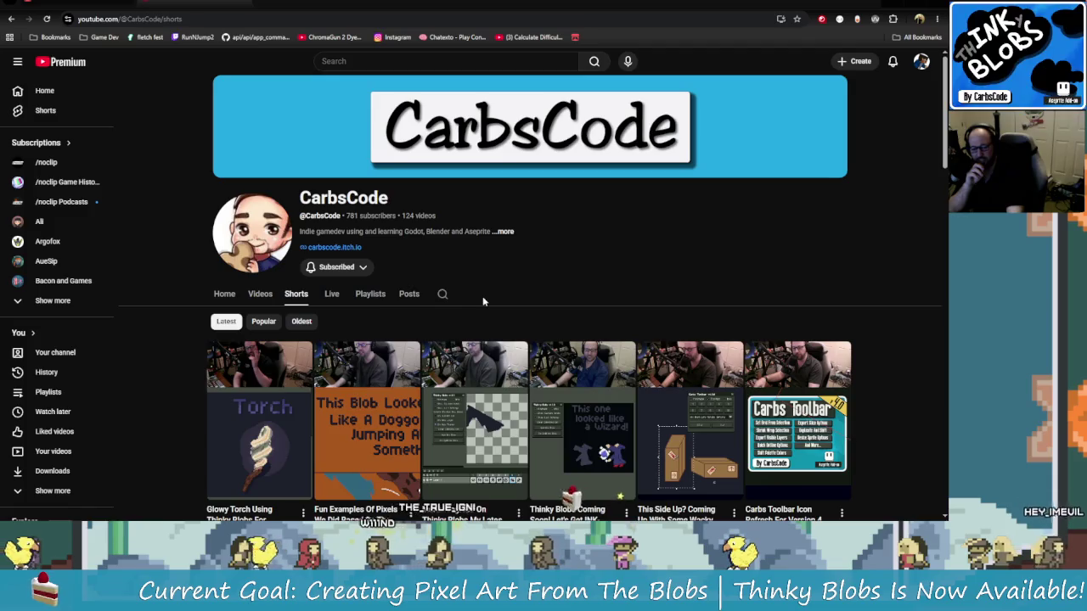
pyautogui.scroll(-2, 287, 323)
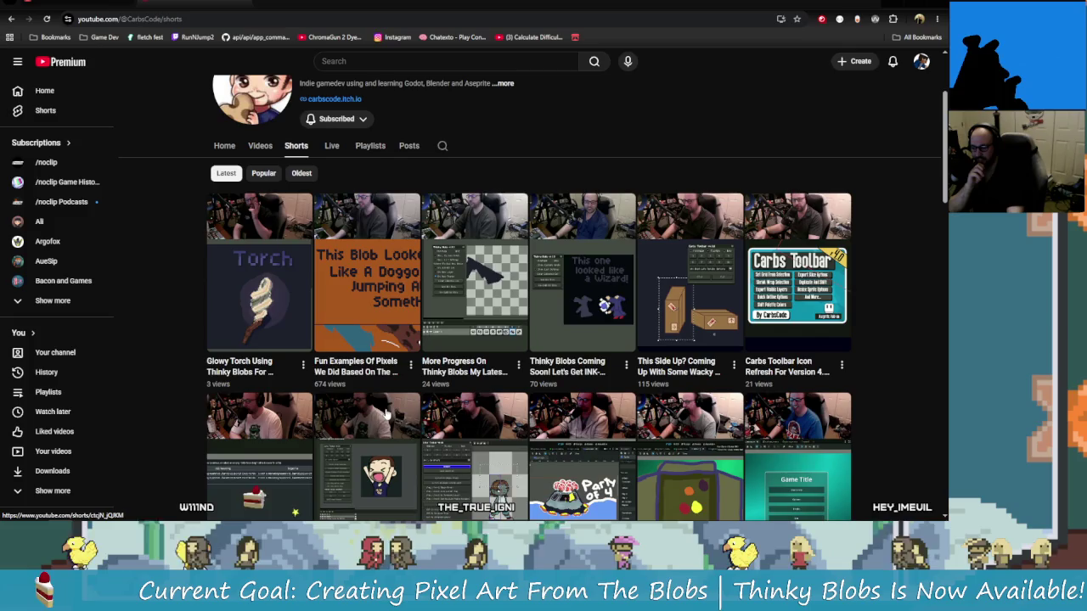
pyautogui.click(275, 316)
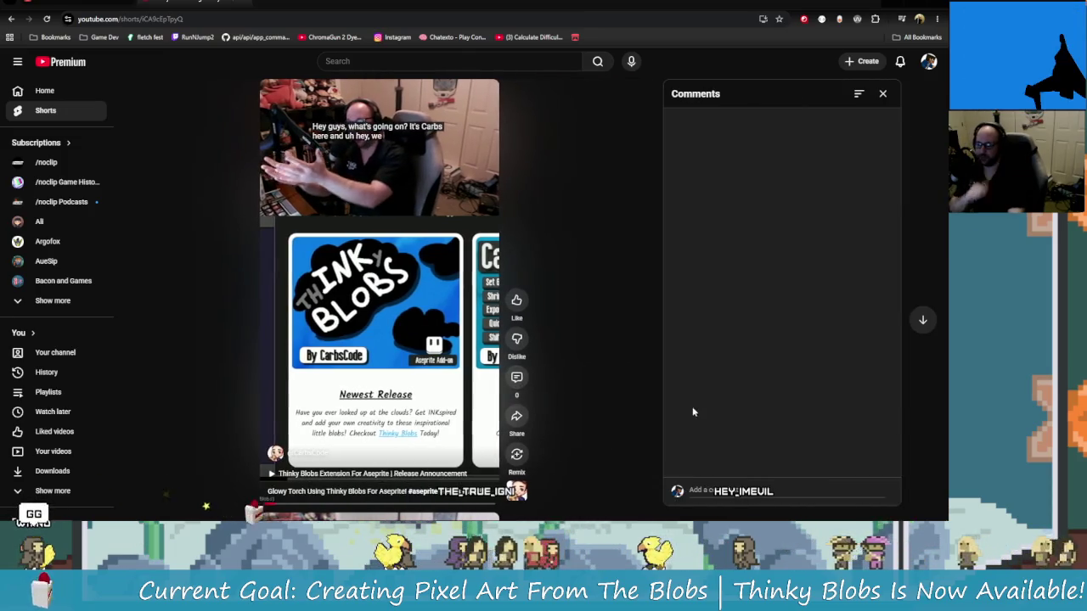
# Pause the short and look over its comments and description, including the Thinky Blobs itch.io link.
pyautogui.click(735, 474)
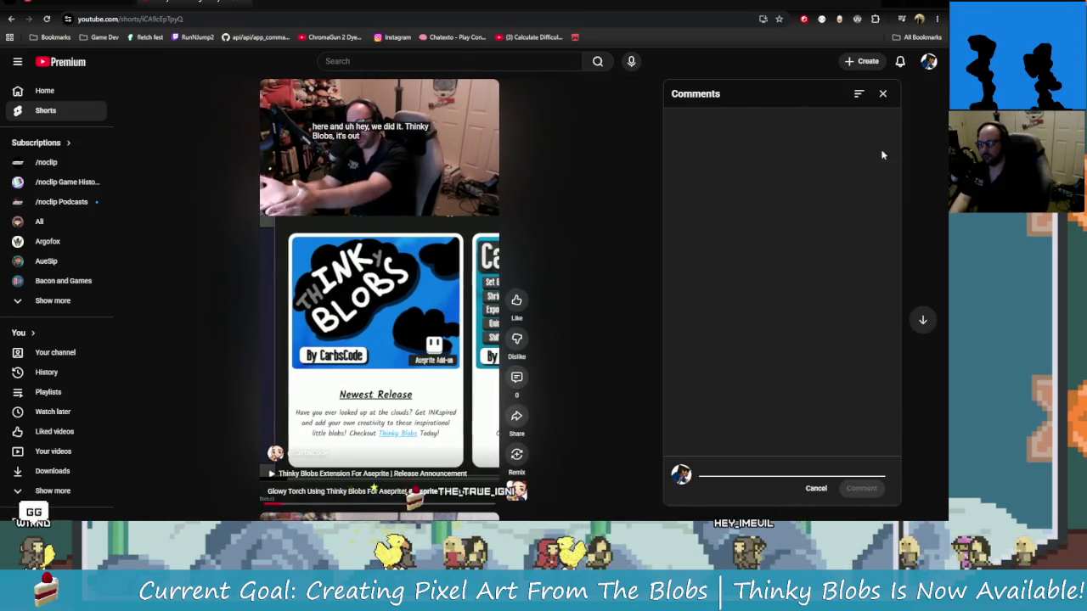
pyautogui.click(882, 94)
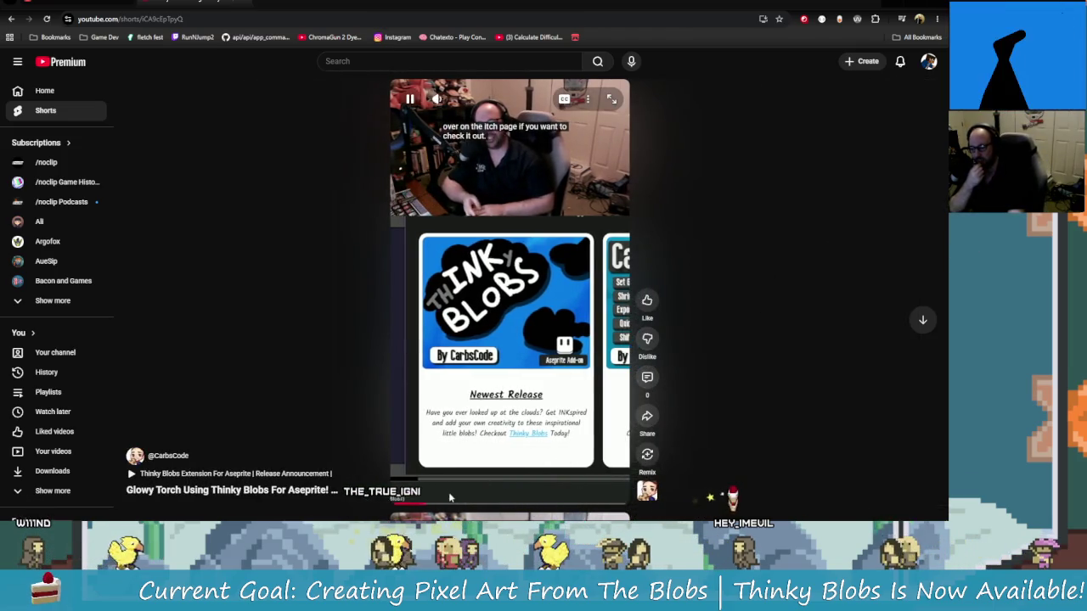
pyautogui.click(552, 463)
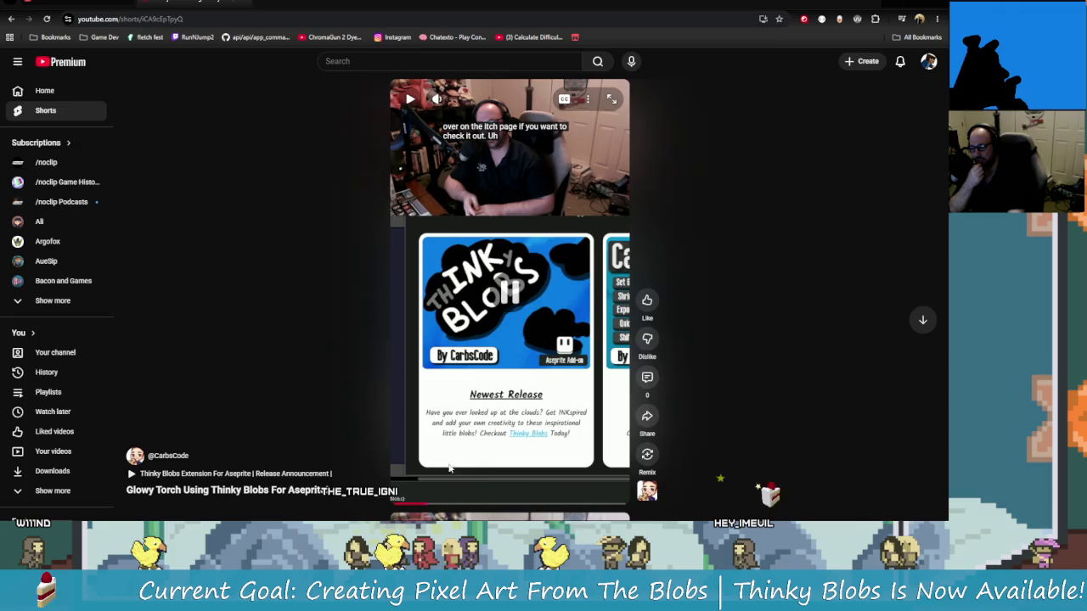
pyautogui.click(202, 488)
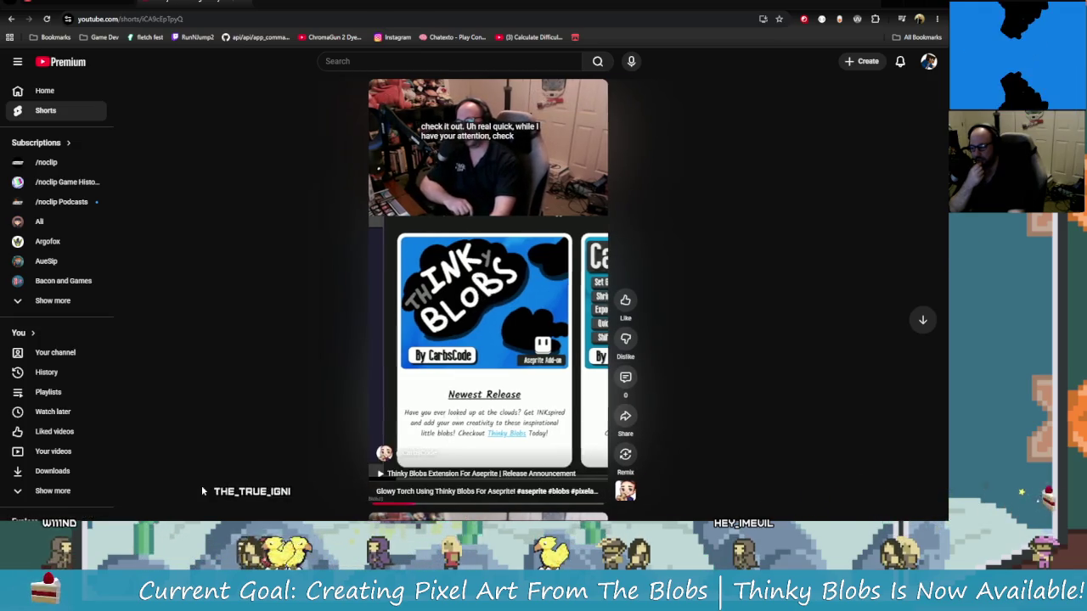
pyautogui.moveTo(678, 245); pyautogui.dragTo(791, 244)
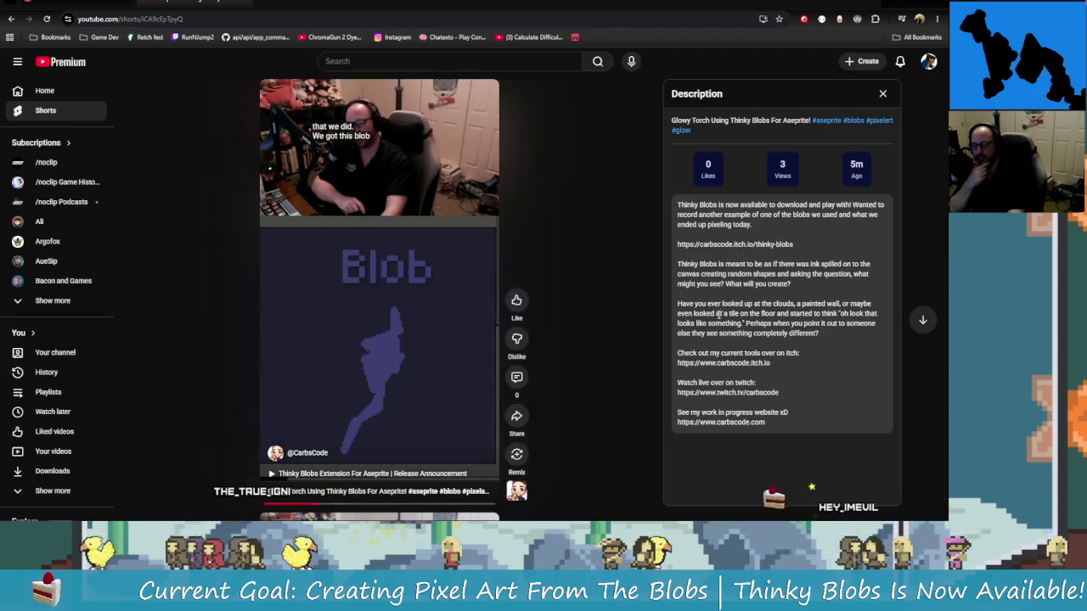
pyautogui.click(853, 314)
pyautogui.click(882, 93)
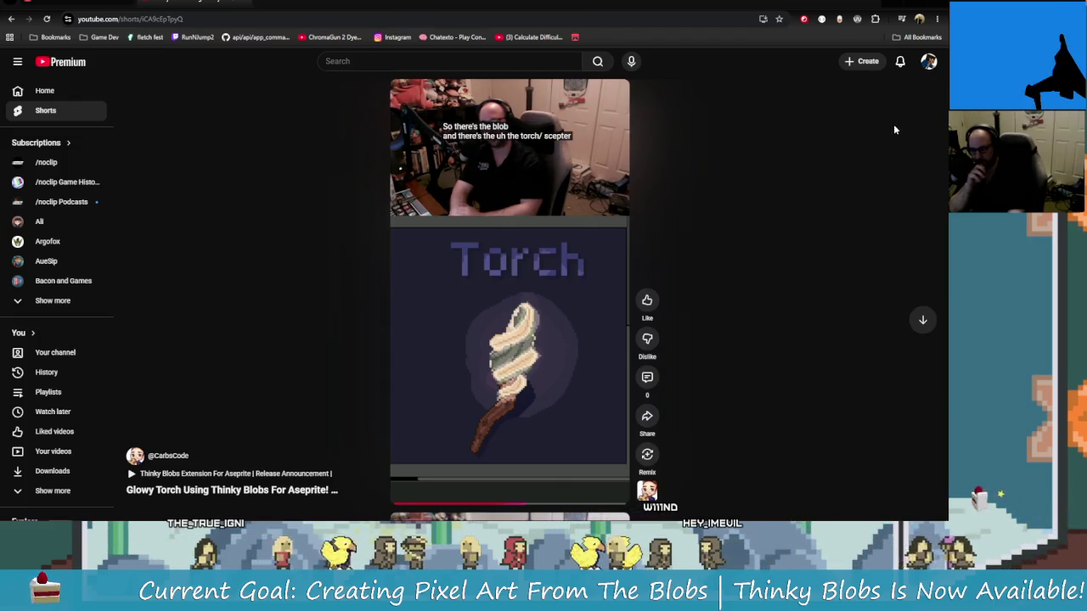
# Switch to the other signed-in YouTube account from the avatar menu.
pyautogui.click(570, 313)
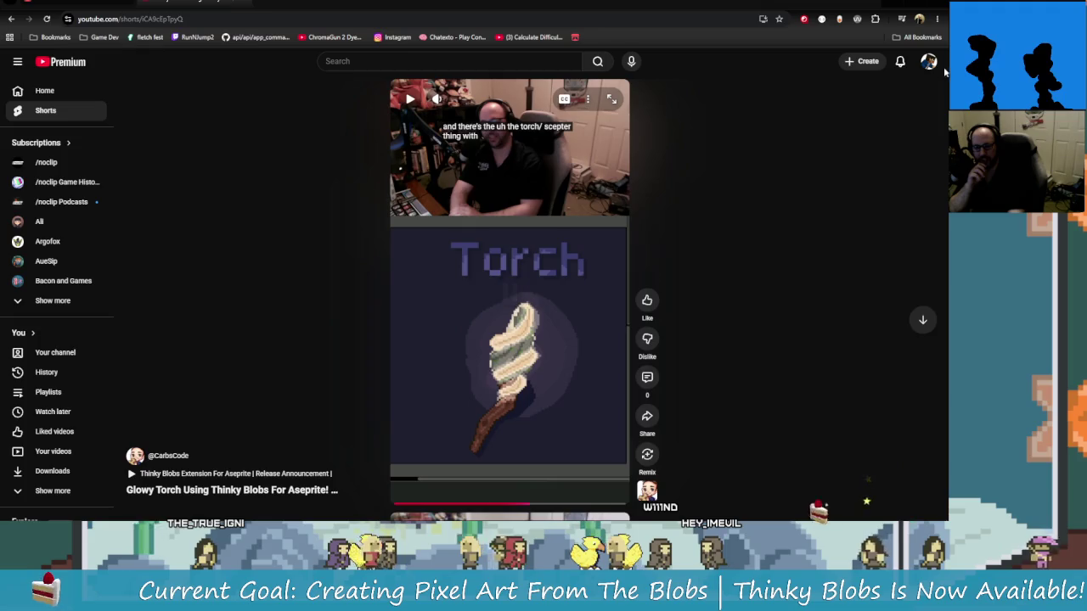
pyautogui.click(930, 62)
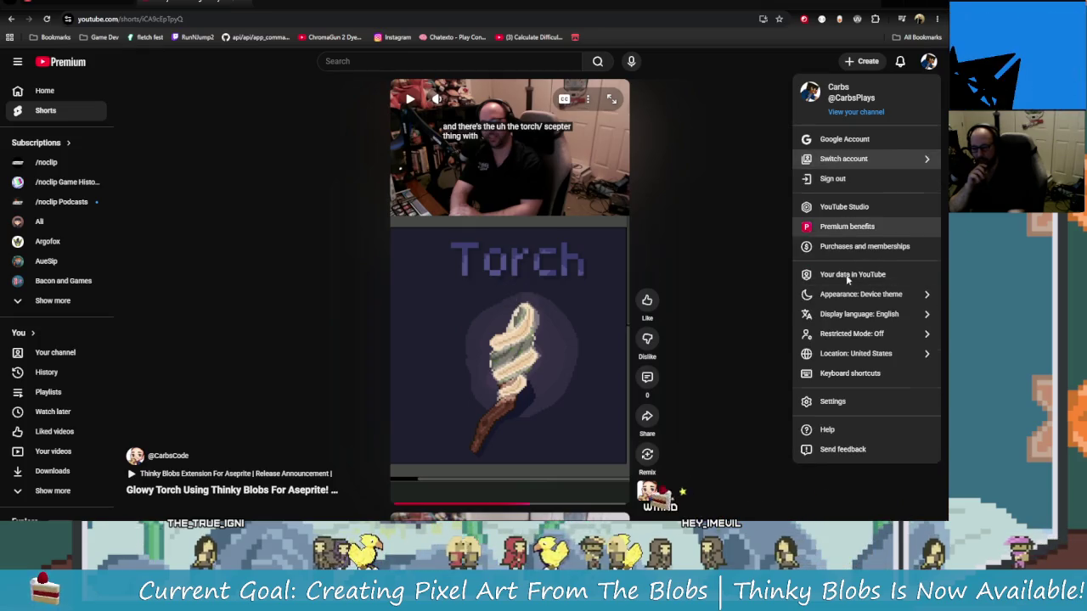
pyautogui.click(837, 161)
pyautogui.click(856, 331)
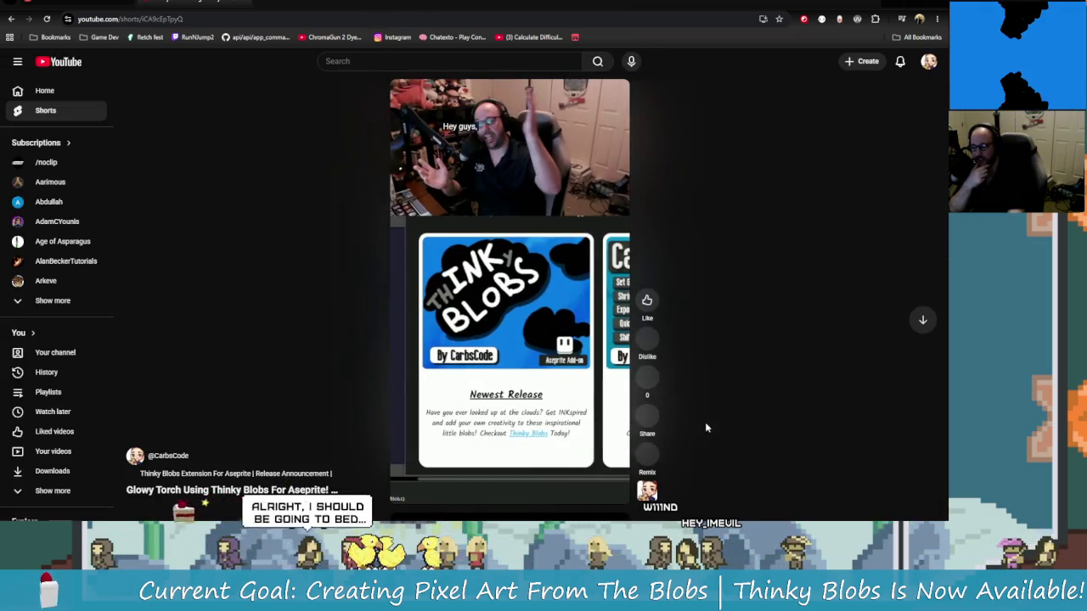
# Start a comment on the short with 'We did it' and a party-popper emoji.
pyautogui.click(647, 380)
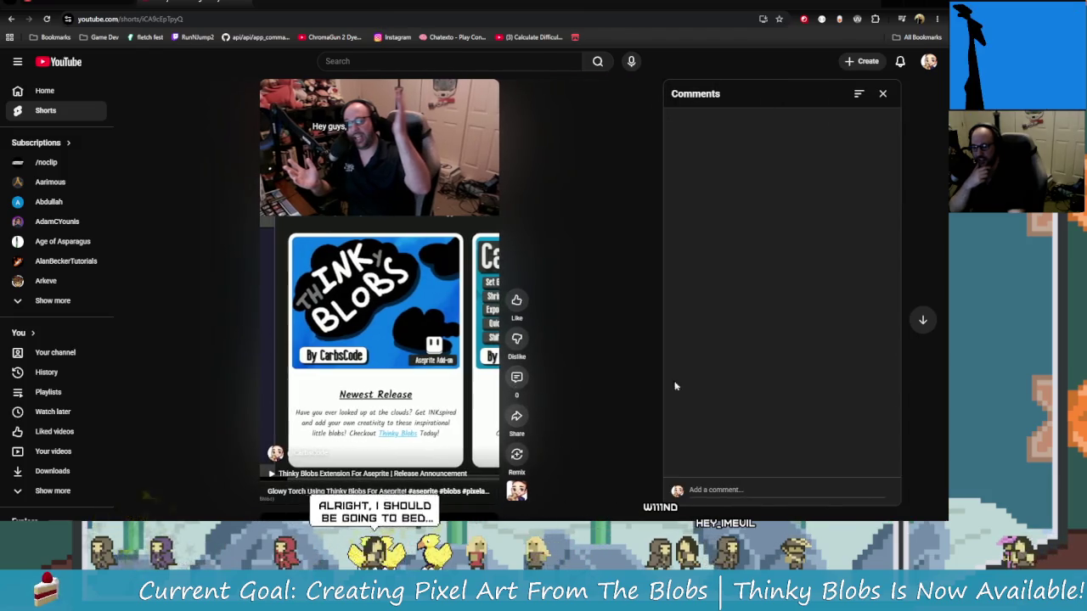
pyautogui.click(750, 481)
pyautogui.write('We ')
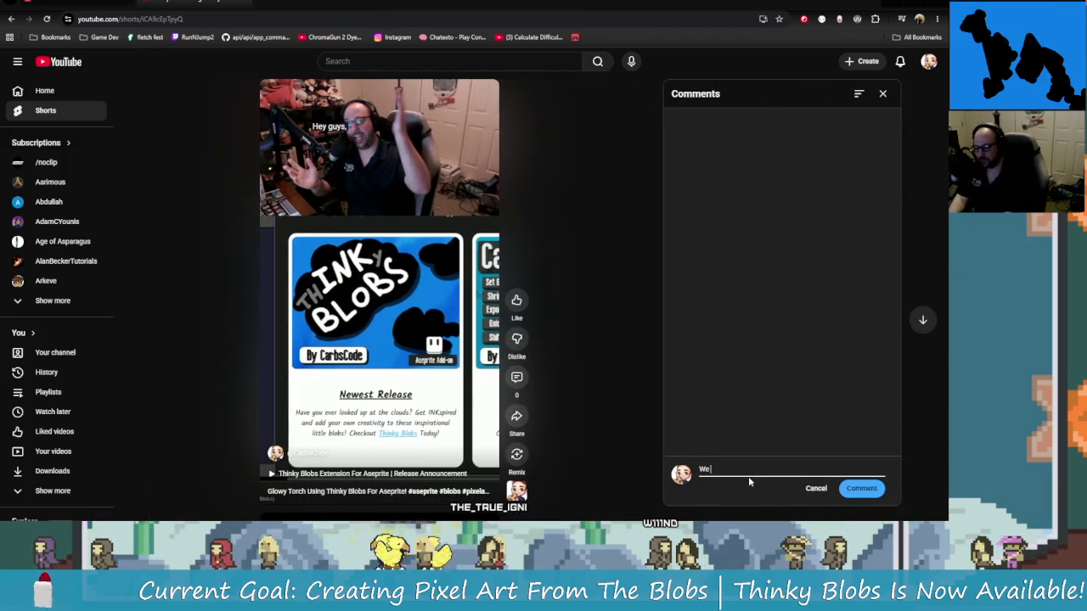
pyautogui.write('DI')
pyautogui.press('BackSpace')
pyautogui.press('BackSpace')
pyautogui.write('di')
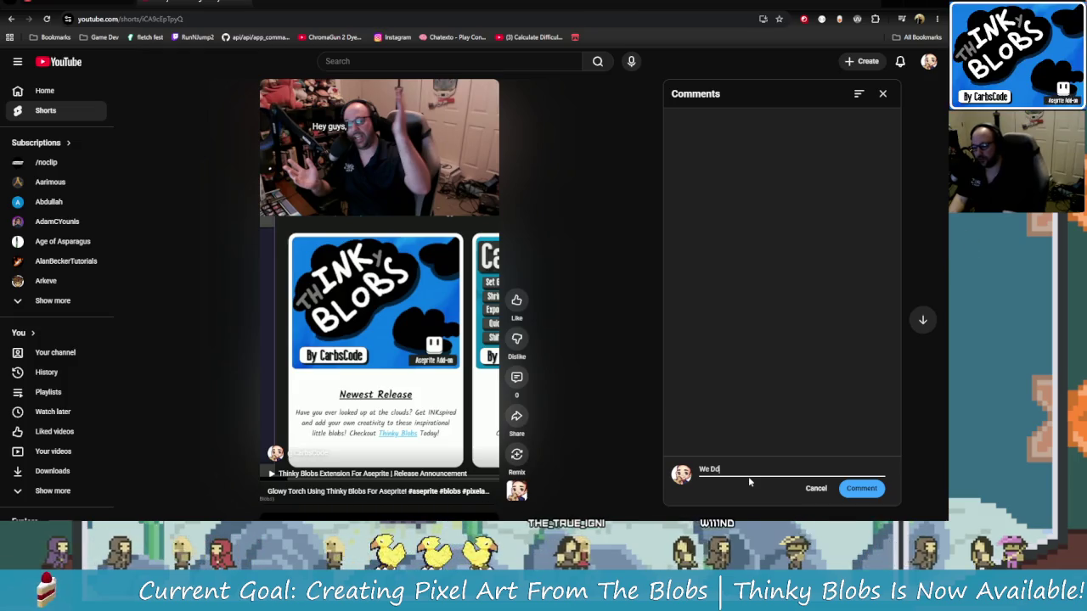
pyautogui.write('d')
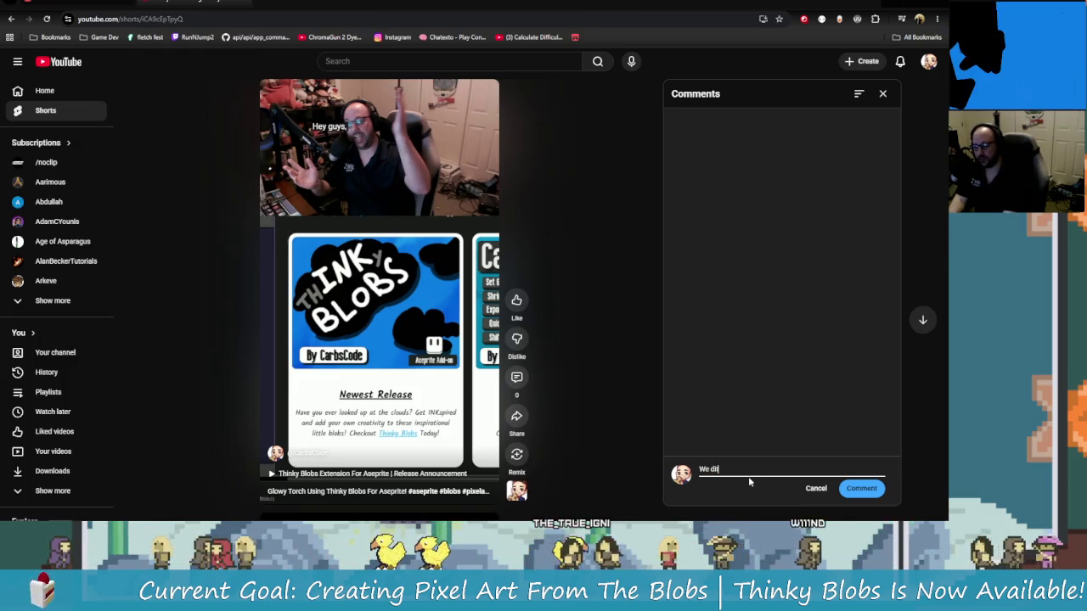
pyautogui.write(' it')
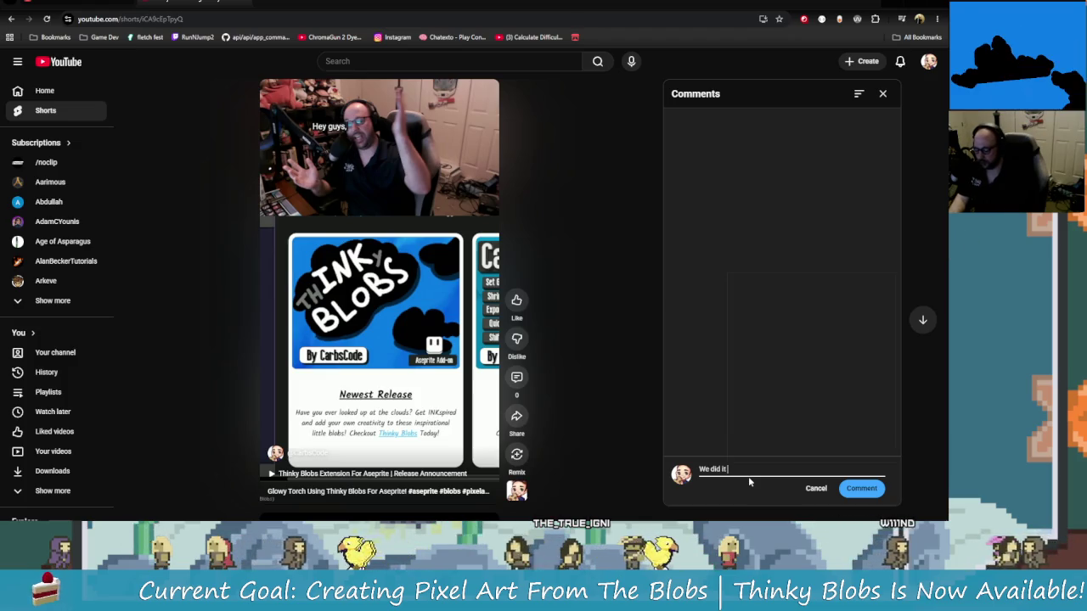
pyautogui.press('super+period')
pyautogui.write('part')
pyautogui.press('Right')
pyautogui.press('Right')
pyautogui.press('Right')
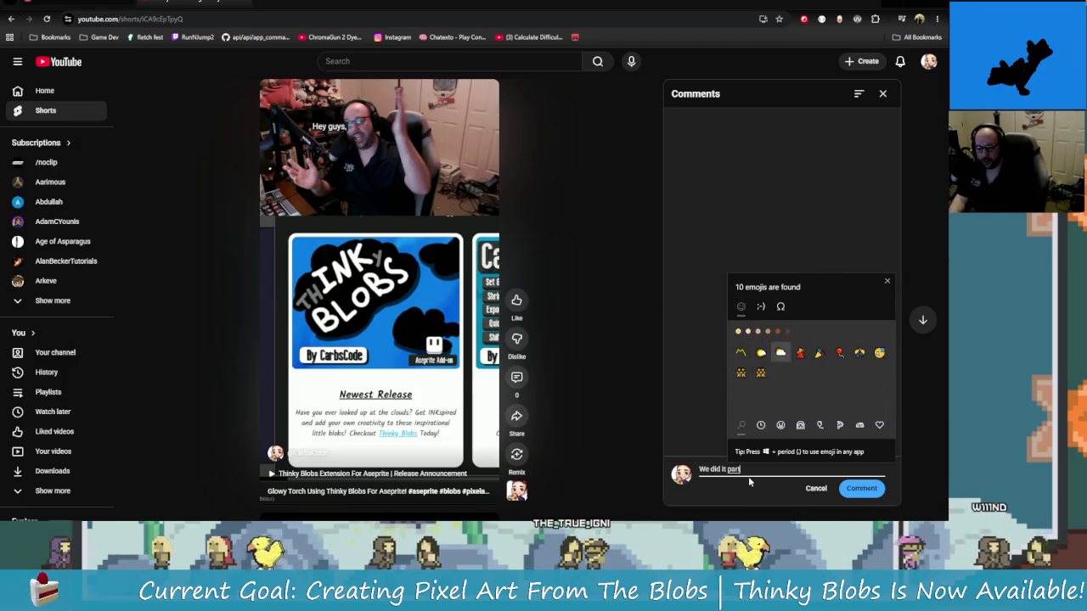
pyautogui.press('Return')
# Continue with 'Thinky Blobs is out now!', hoping viewers have fun with the new tool, ending 'draw!'.
pyautogui.write('P')
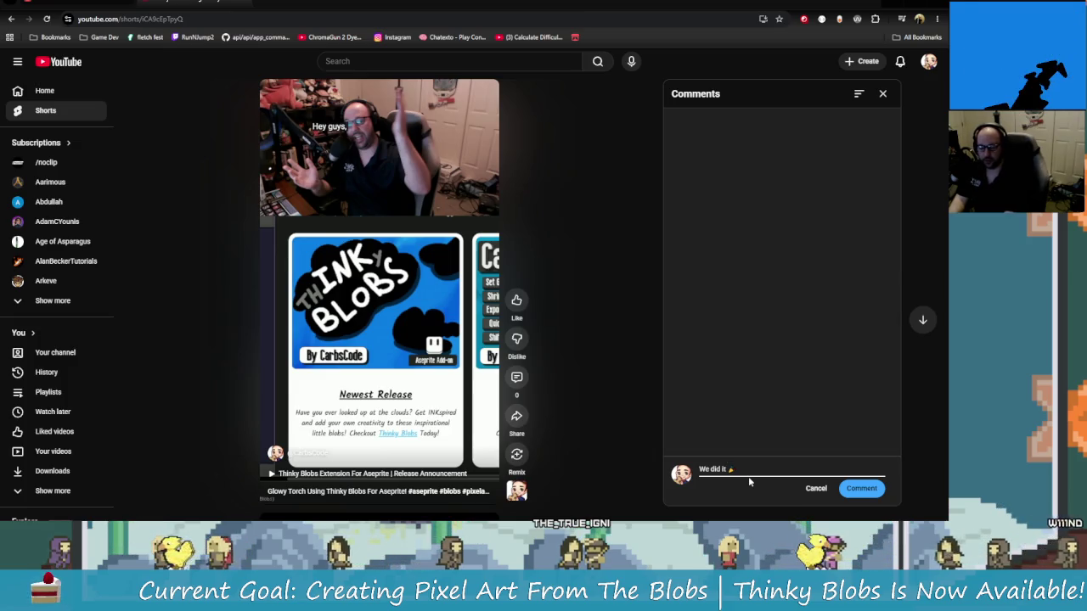
pyautogui.write('hinky B')
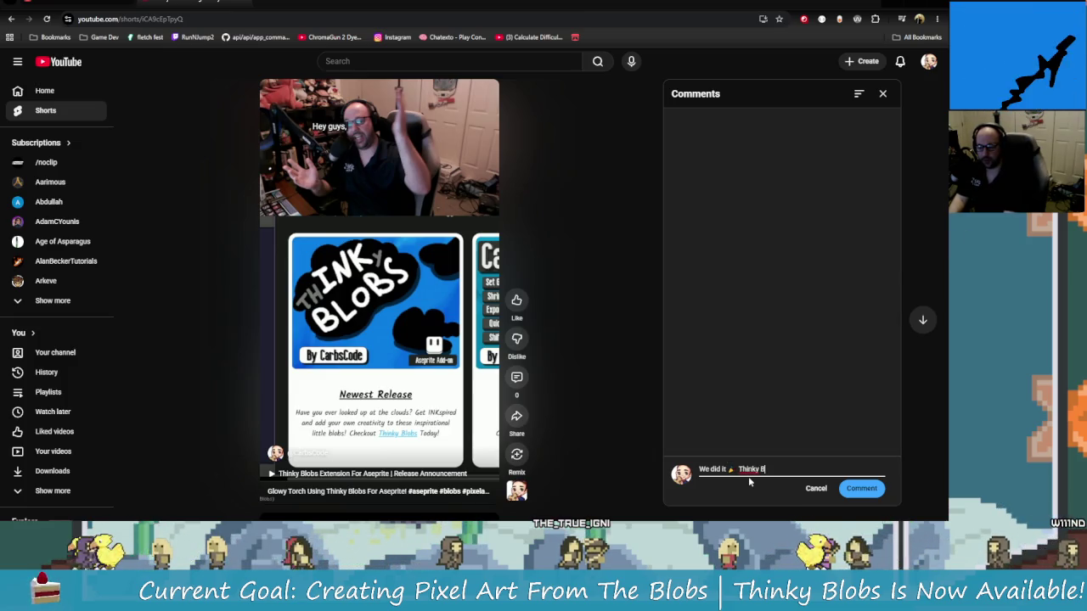
pyautogui.write('lobs')
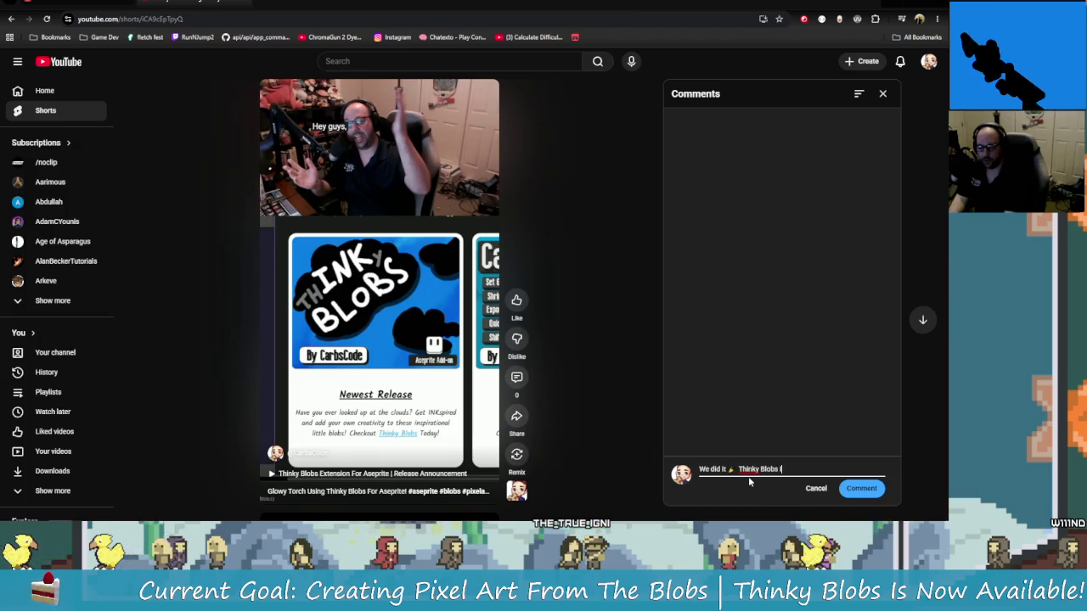
pyautogui.write(' Is')
pyautogui.press('BackSpace')
pyautogui.press('BackSpace')
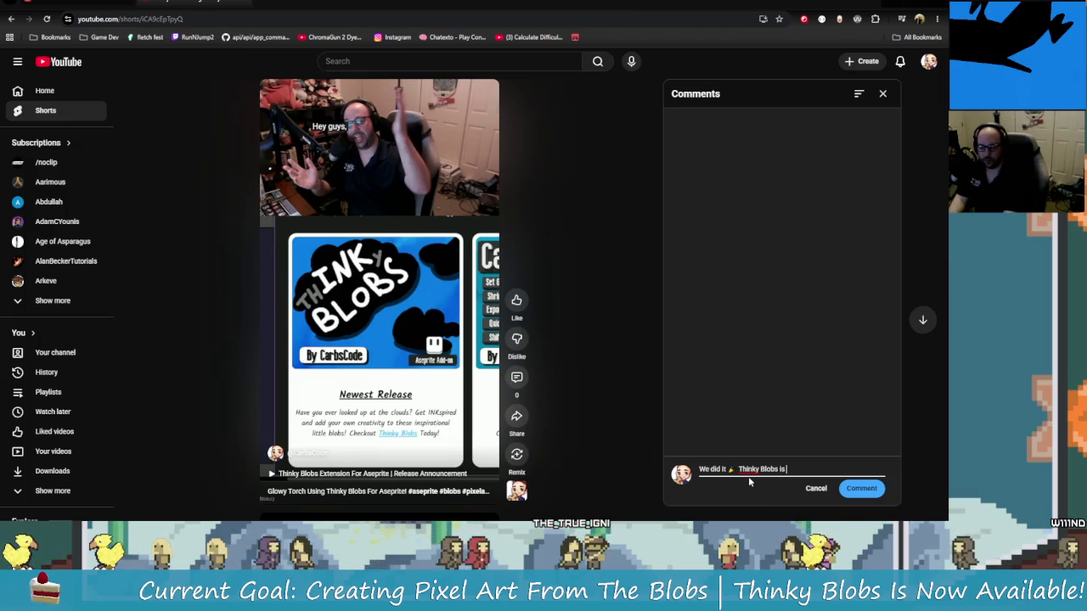
pyautogui.write('is out now')
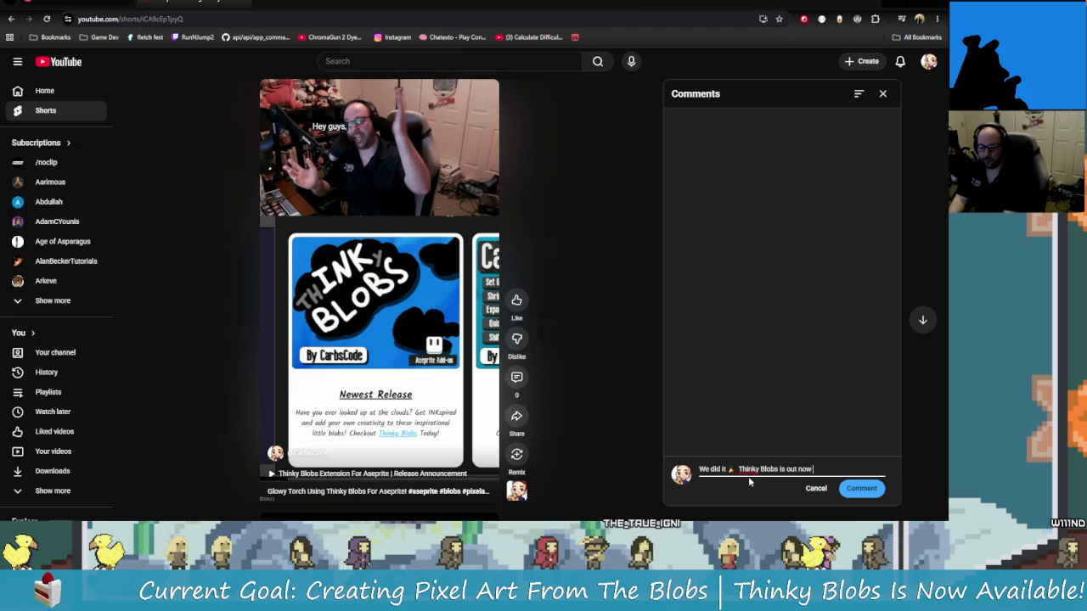
pyautogui.write('!')
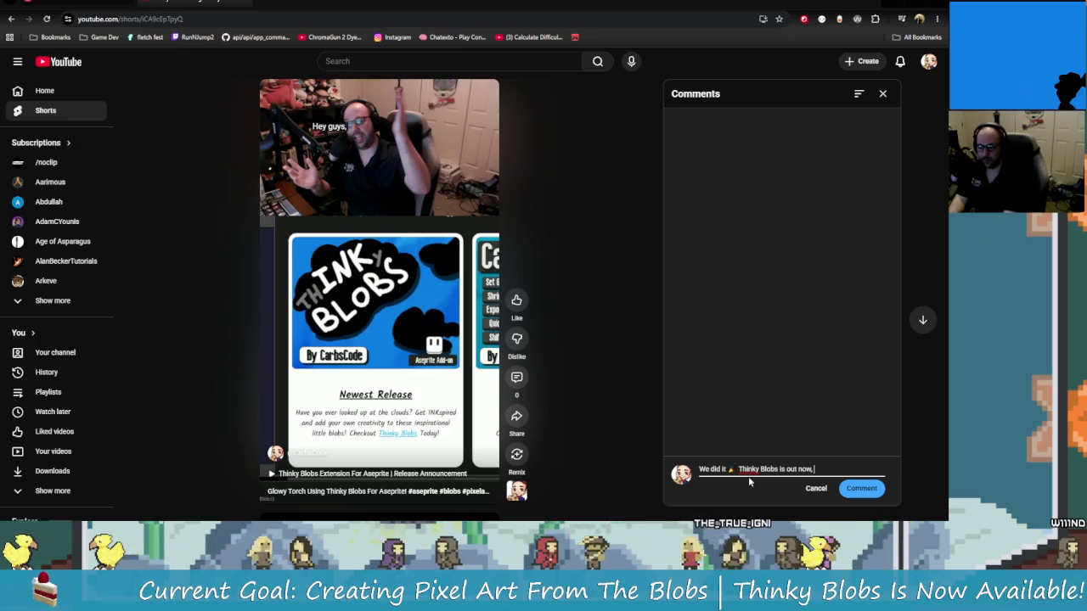
pyautogui.write(' Hope ')
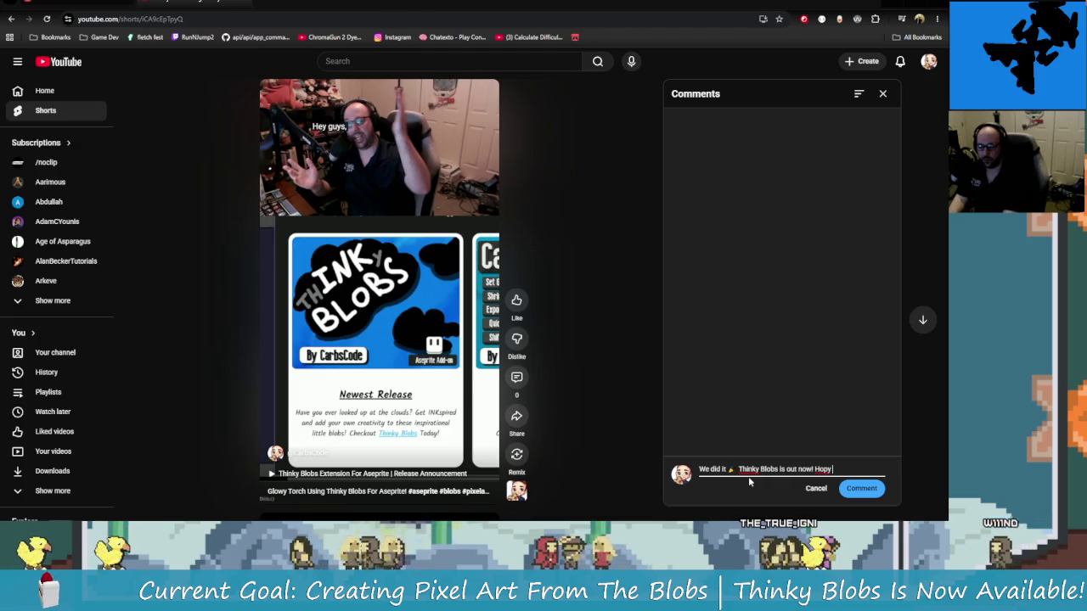
pyautogui.write('you guys')
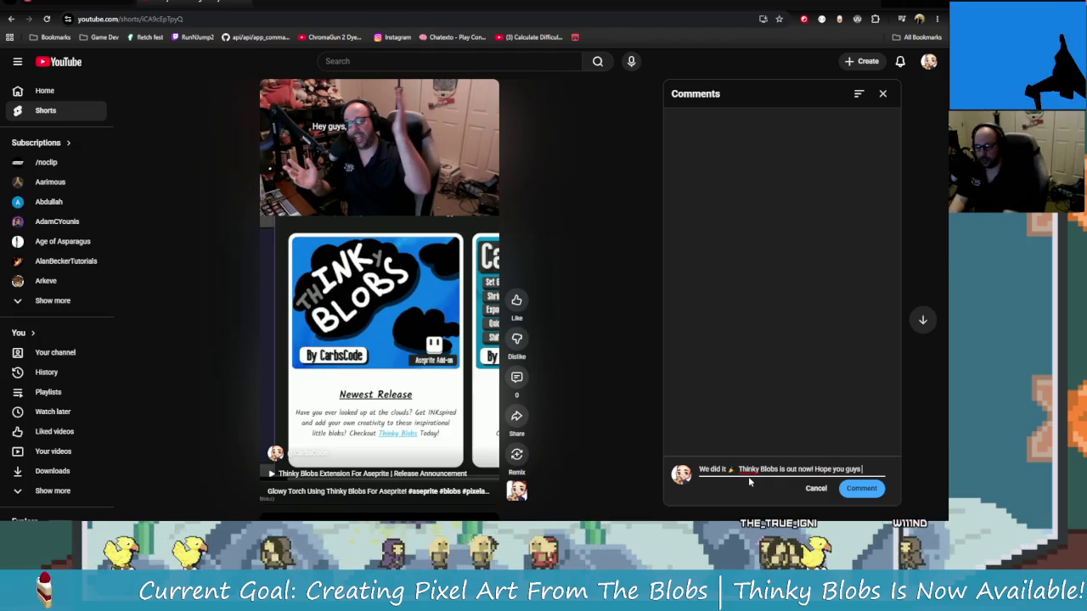
pyautogui.write(' have ')
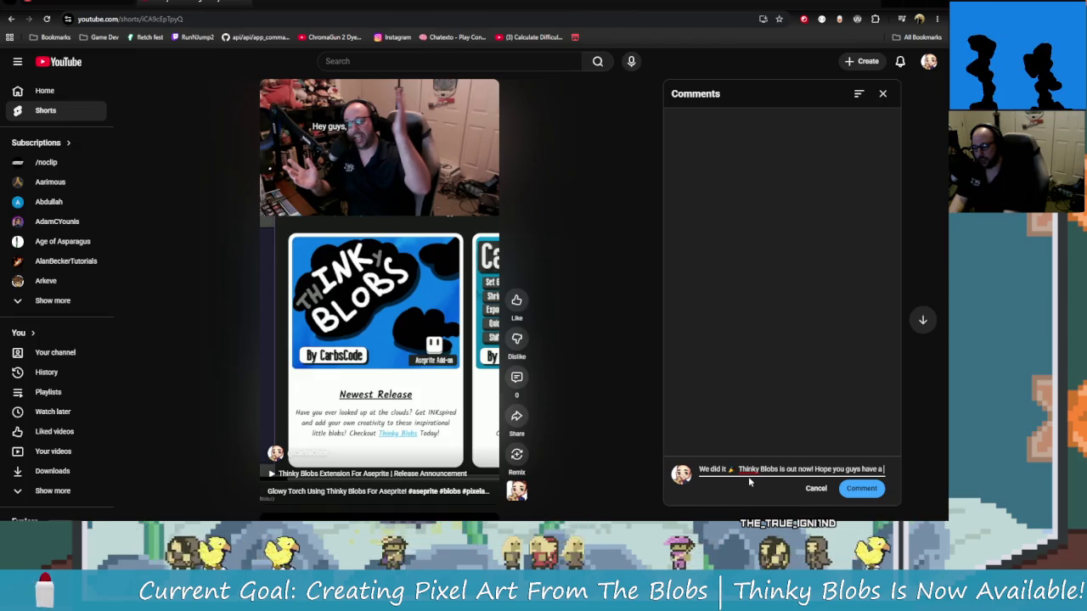
pyautogui.write('a ton of')
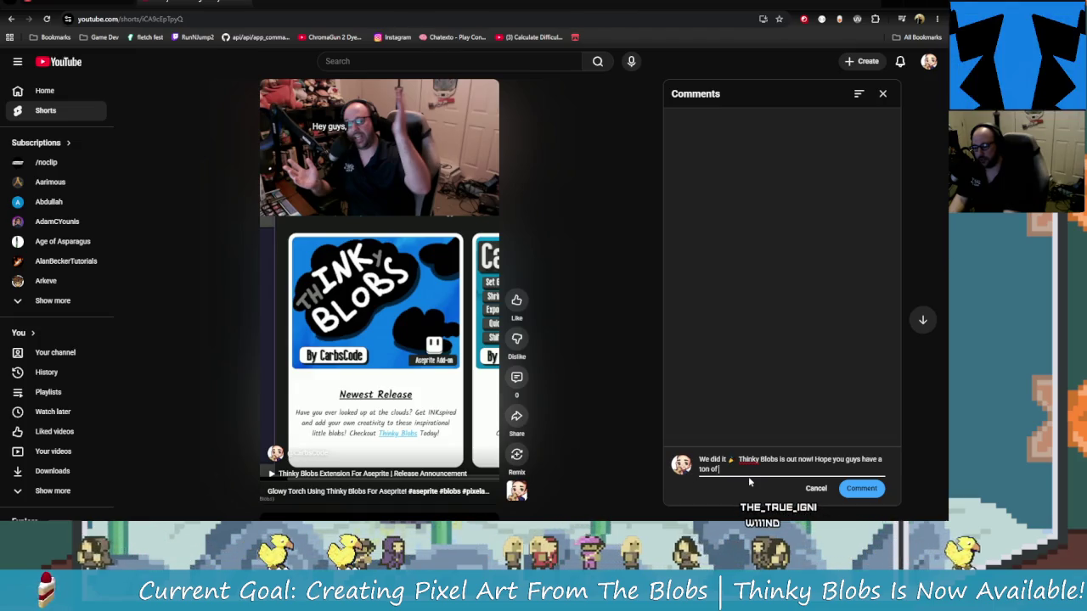
pyautogui.write(' fun playing t')
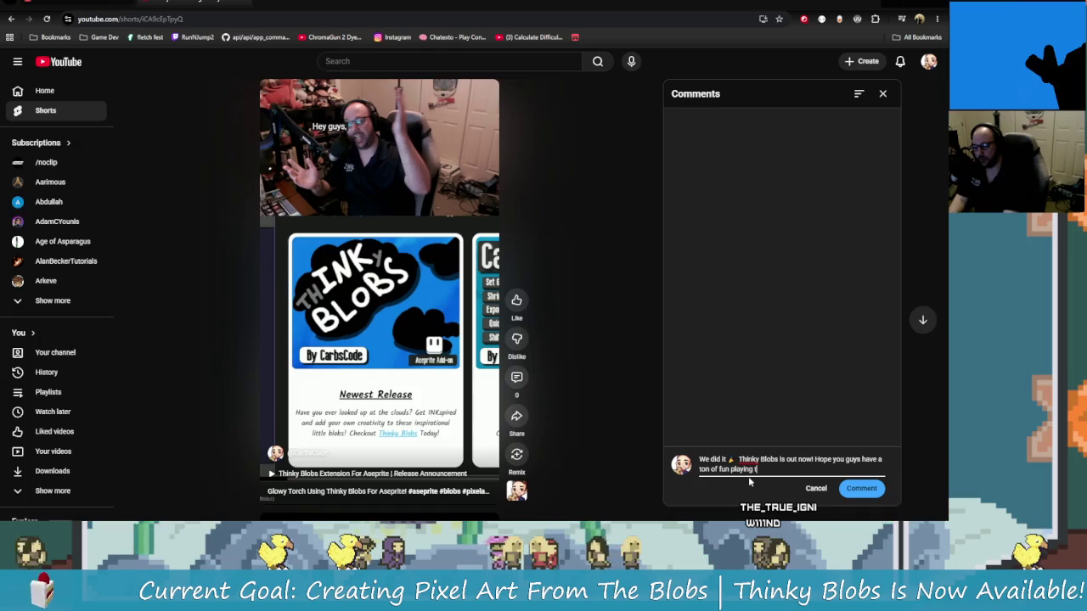
pyautogui.write('g with this ne')
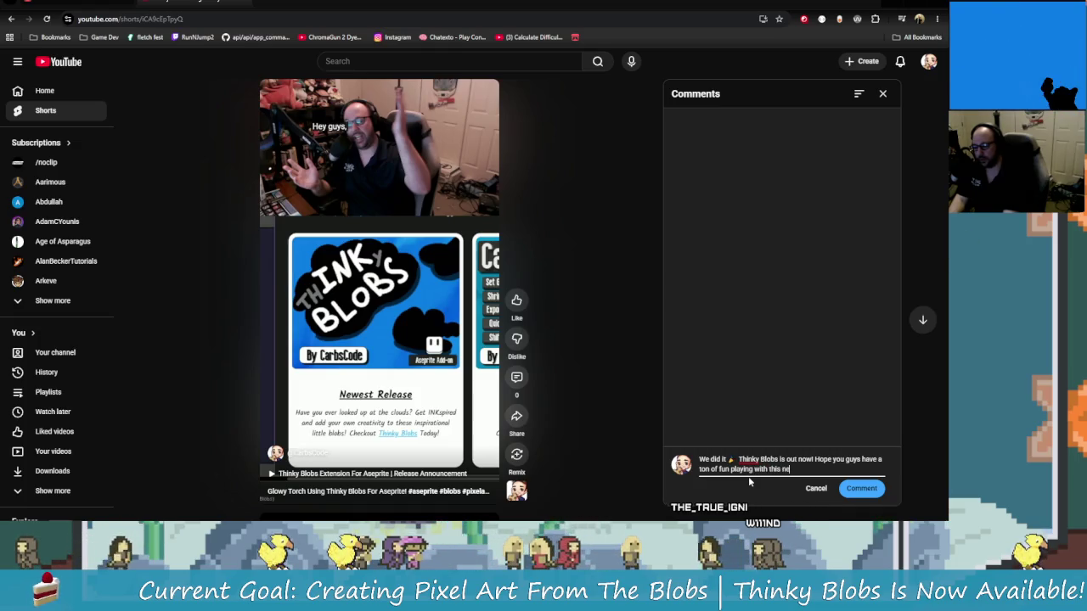
pyautogui.write('w too')
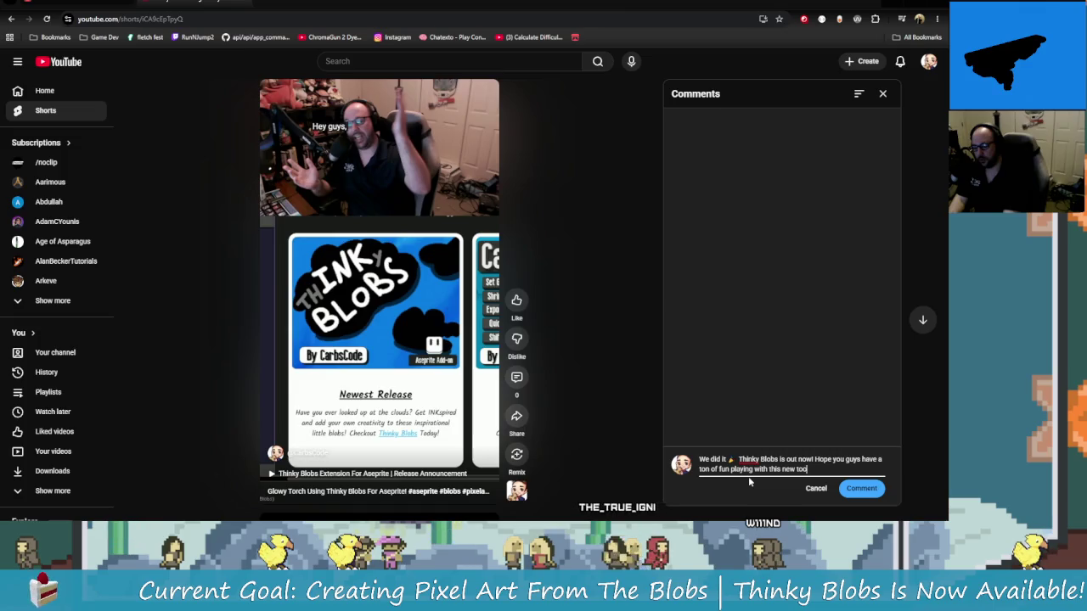
pyautogui.write('l and')
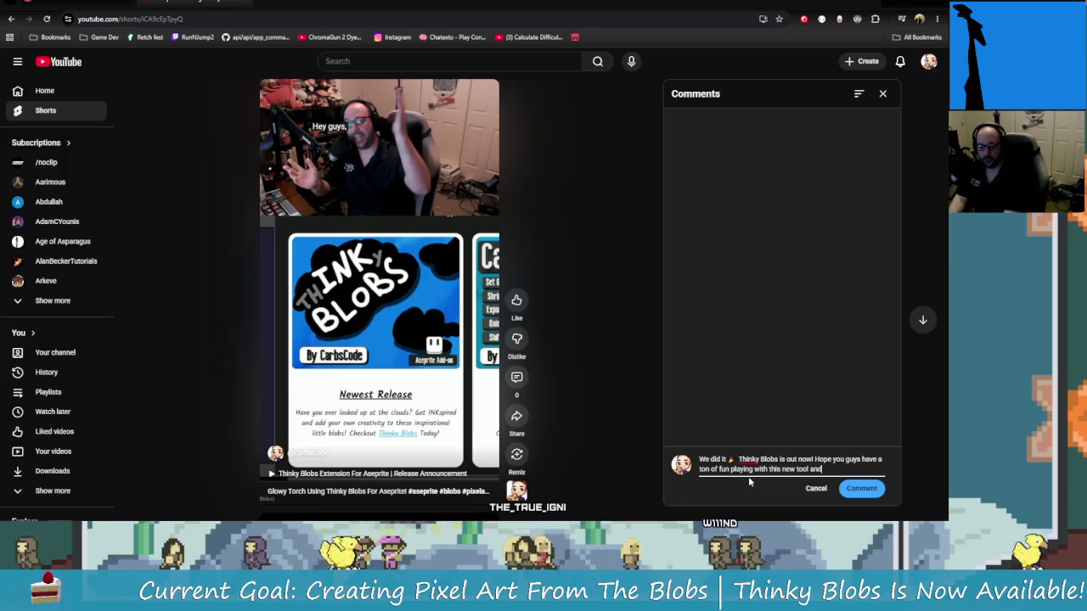
pyautogui.write(" can't")
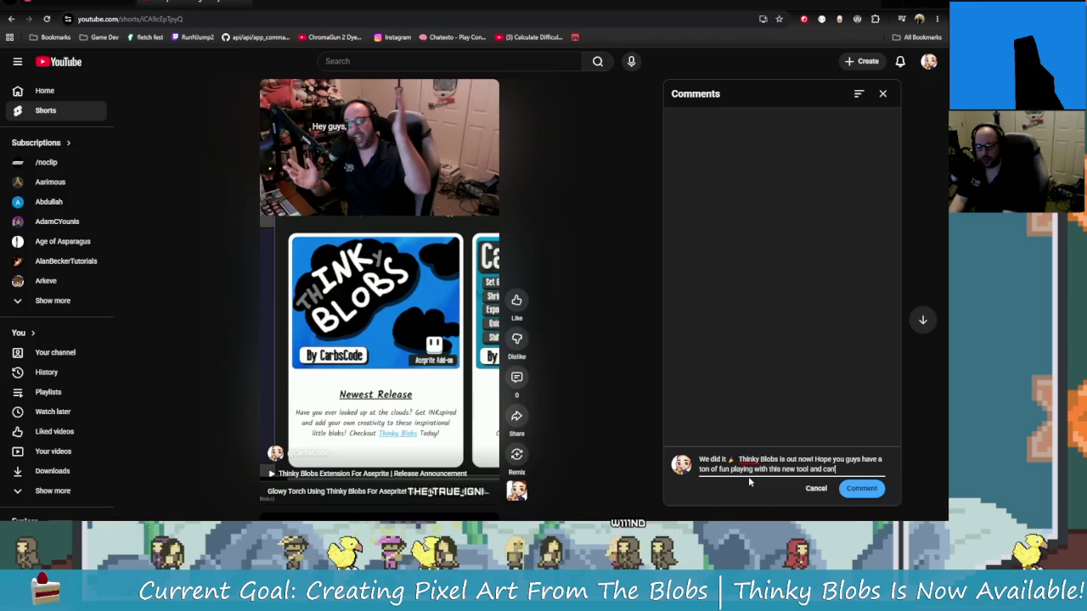
pyautogui.write(' wait to see')
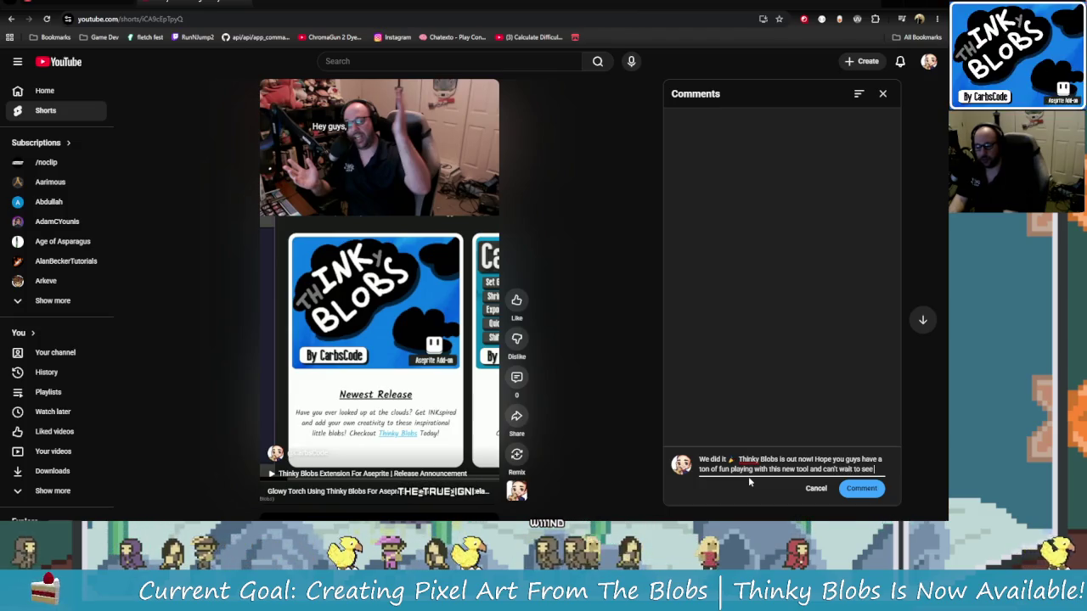
pyautogui.write(' what you guy')
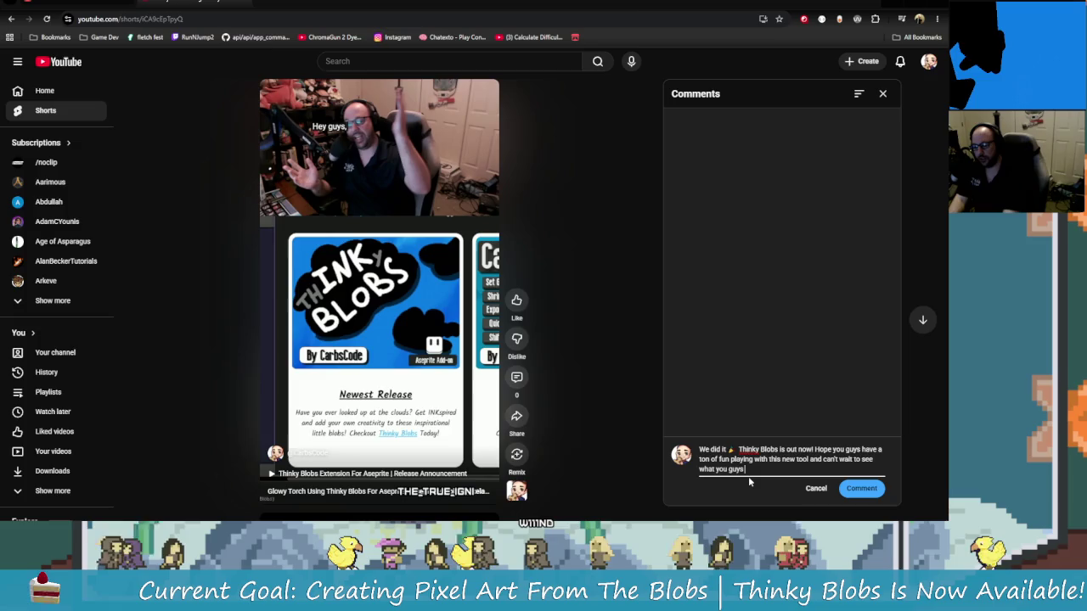
pyautogui.write('s do!')
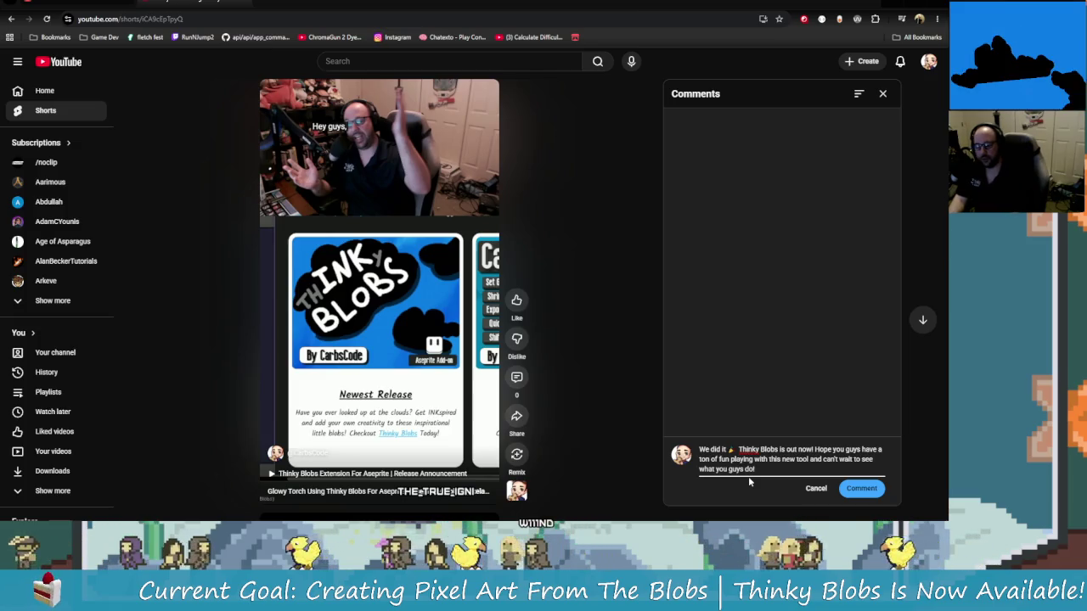
pyautogui.press('BackSpace')
pyautogui.write('raw')
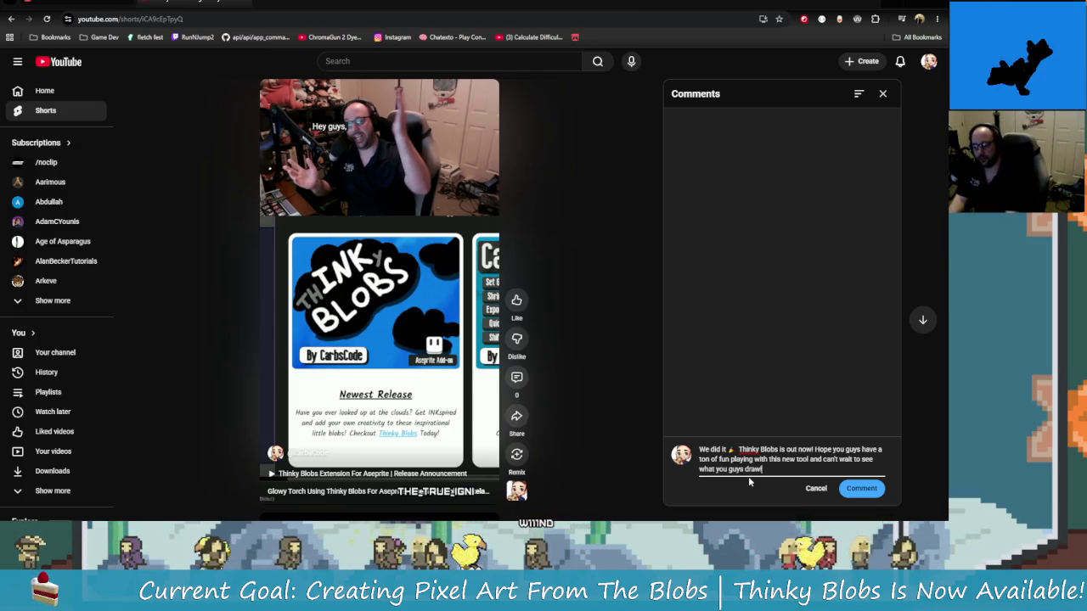
pyautogui.write('!')
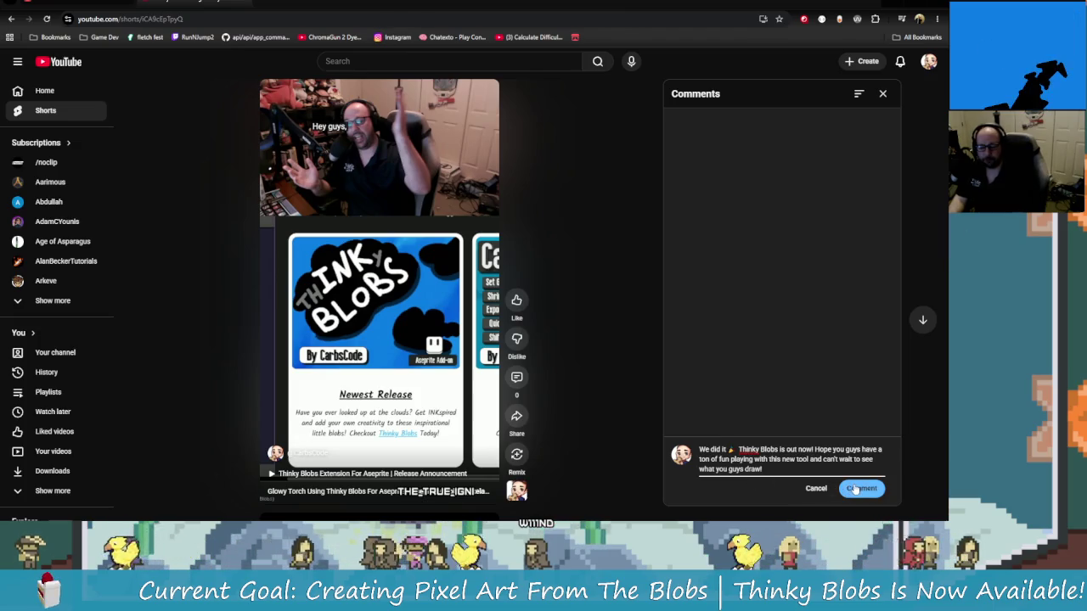
# Post the release comment, close the Comments panel, and return to the carbscode.itch.io tab.
pyautogui.click(865, 488)
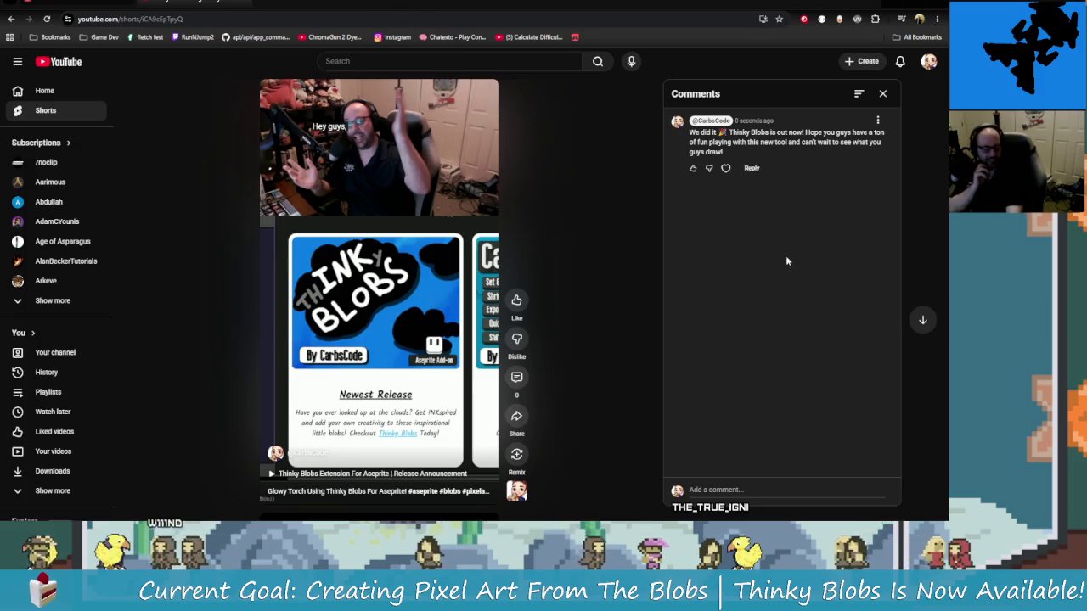
pyautogui.click(883, 94)
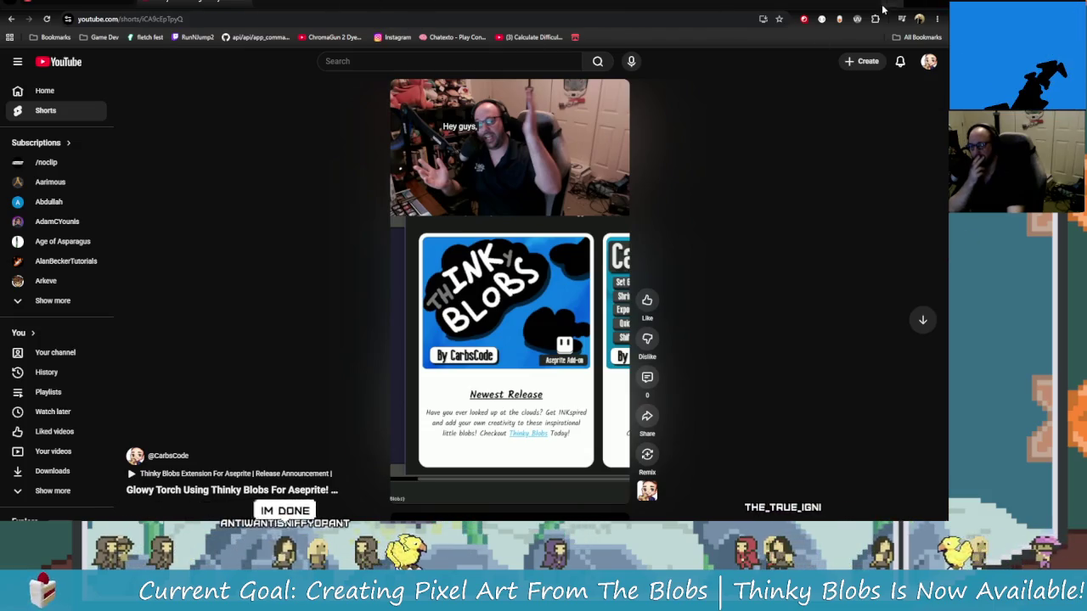
pyautogui.click(255, 4)
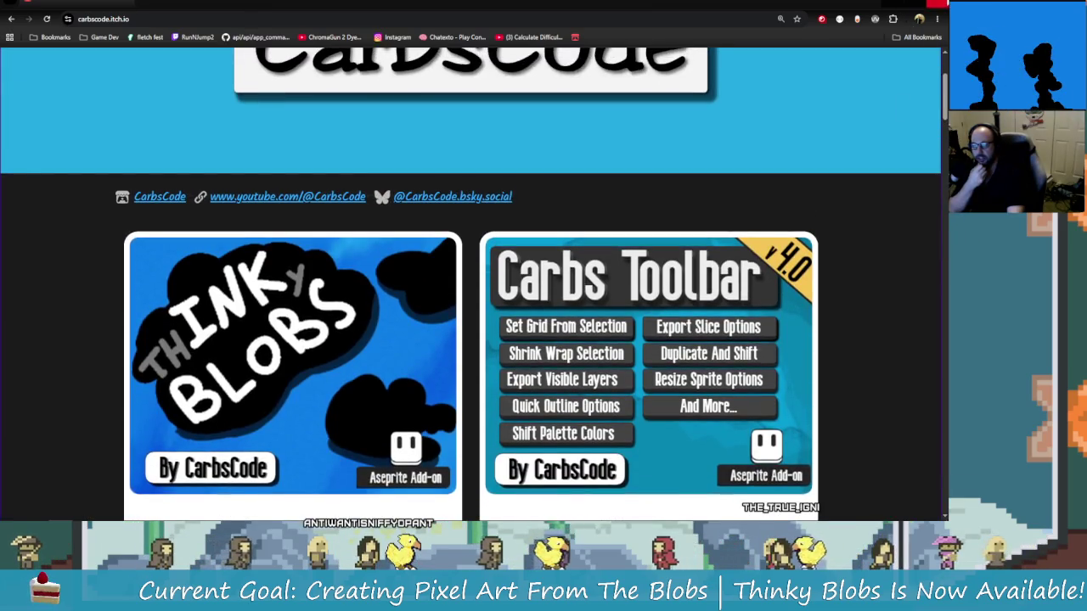
# Show frame 2 of Sceptre.aseprite and centre the glowing Torch drawing.
pyautogui.click(905, 8)
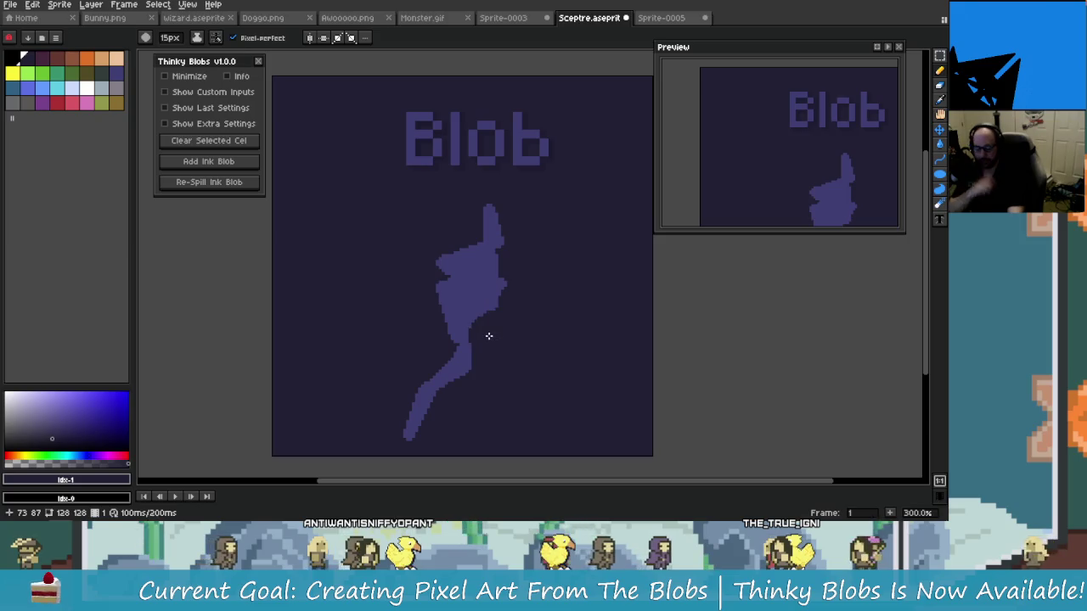
pyautogui.press('Right')
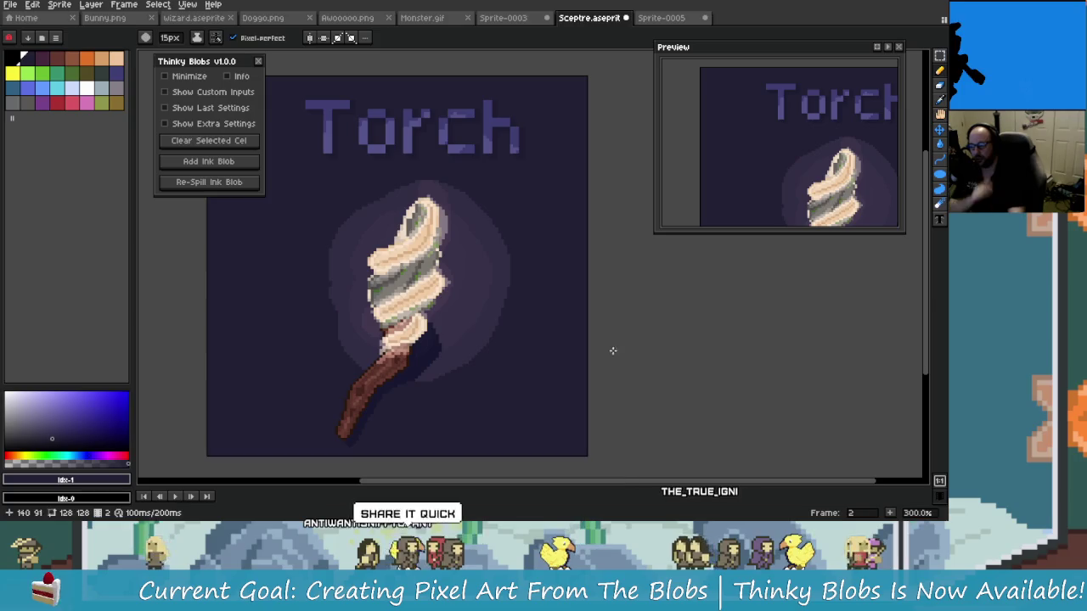
pyautogui.moveTo(613, 351); pyautogui.dragTo(652, 342)
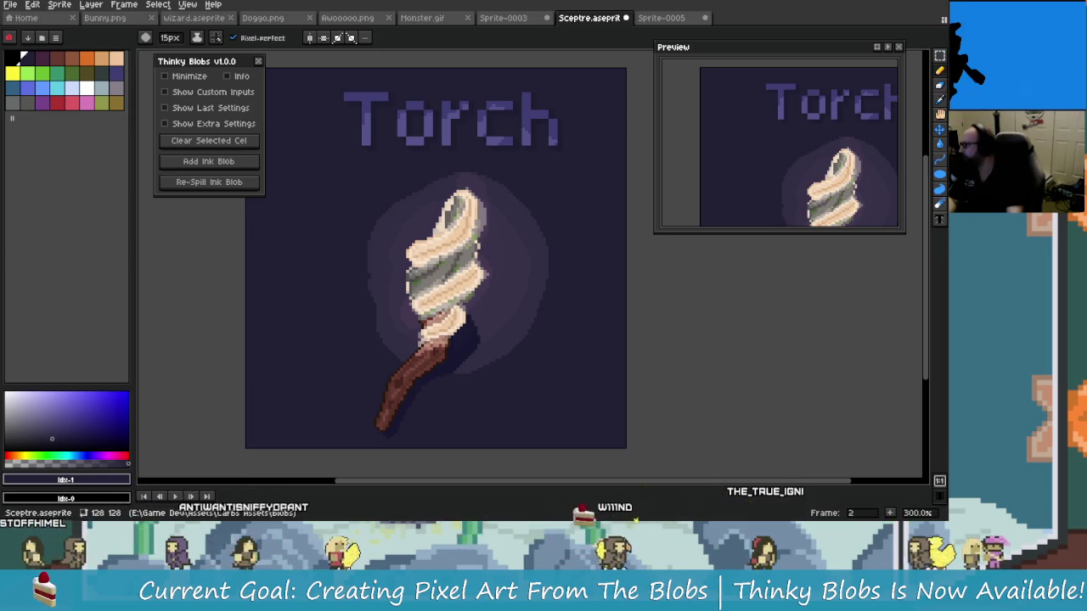
# Maximize the itch.io browser window over Aseprite and restore page zoom to 100%.
pyautogui.moveTo(0, 191); pyautogui.dragTo(21, 191)
pyautogui.doubleClick(21, 192)
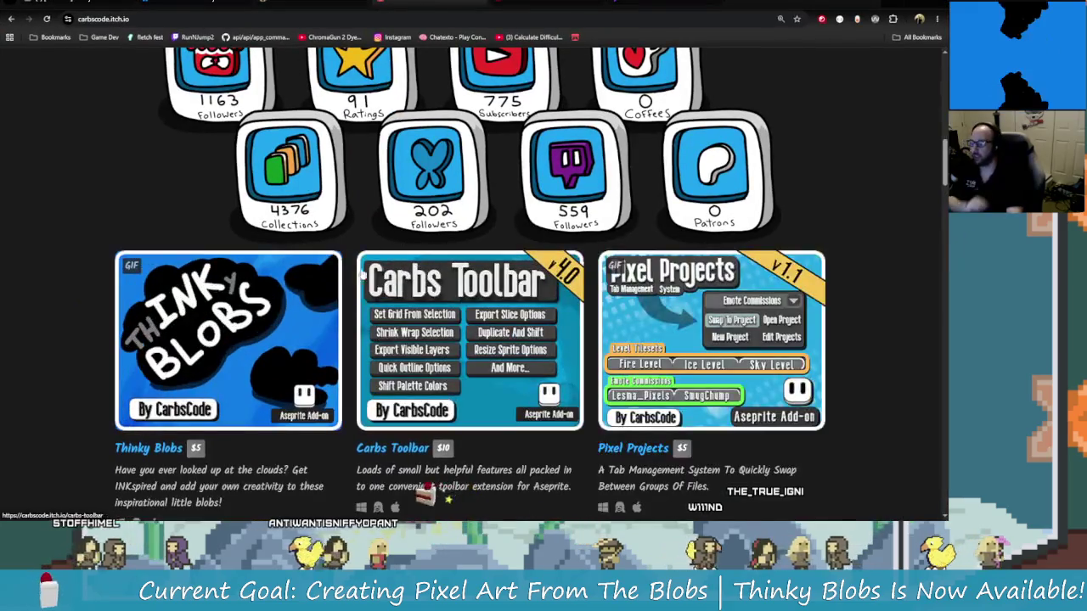
pyautogui.scroll(-1, 303, 255)
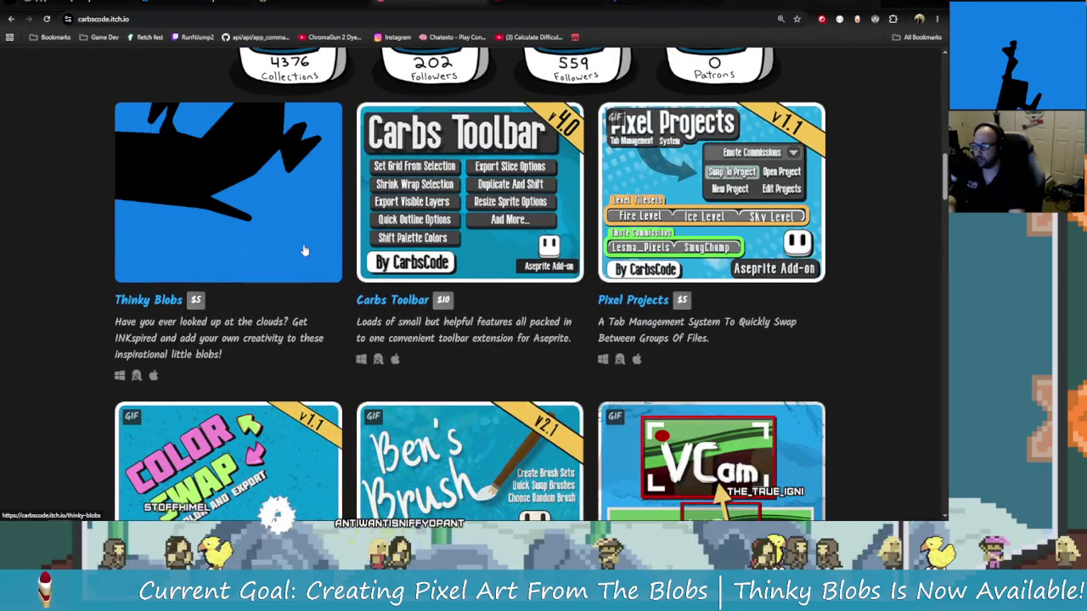
pyautogui.hotkey('ctrl', '-')
pyautogui.hotkey('ctrl', '-')
pyautogui.hotkey('ctrl', '-')
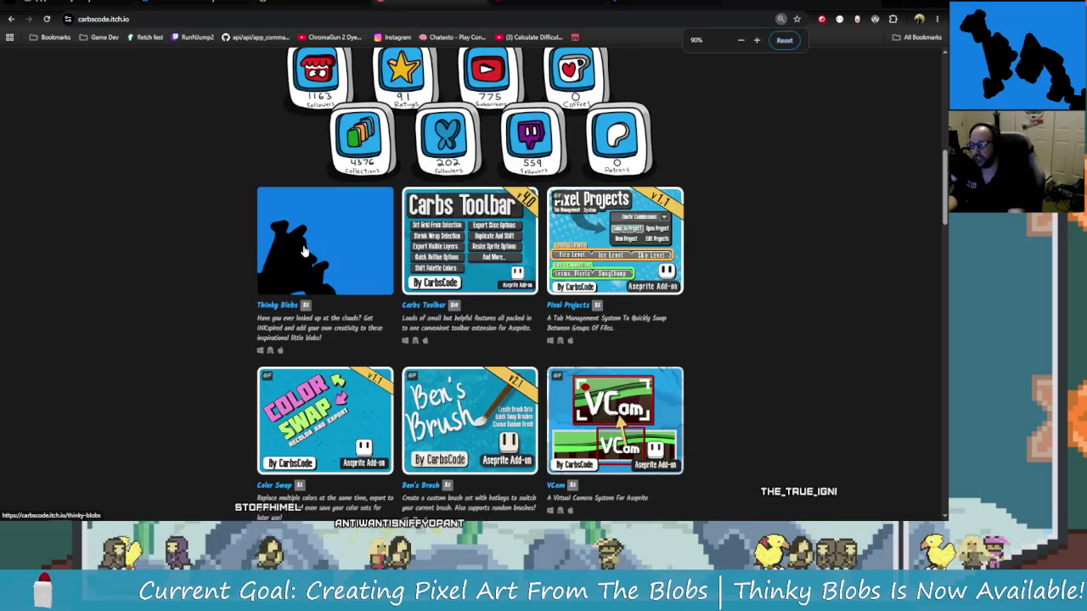
pyautogui.hotkey('ctrl', '+')
# Open the Thinky Blobs product page and scroll past the $5.00 tiers to Comments.
pyautogui.click(334, 256)
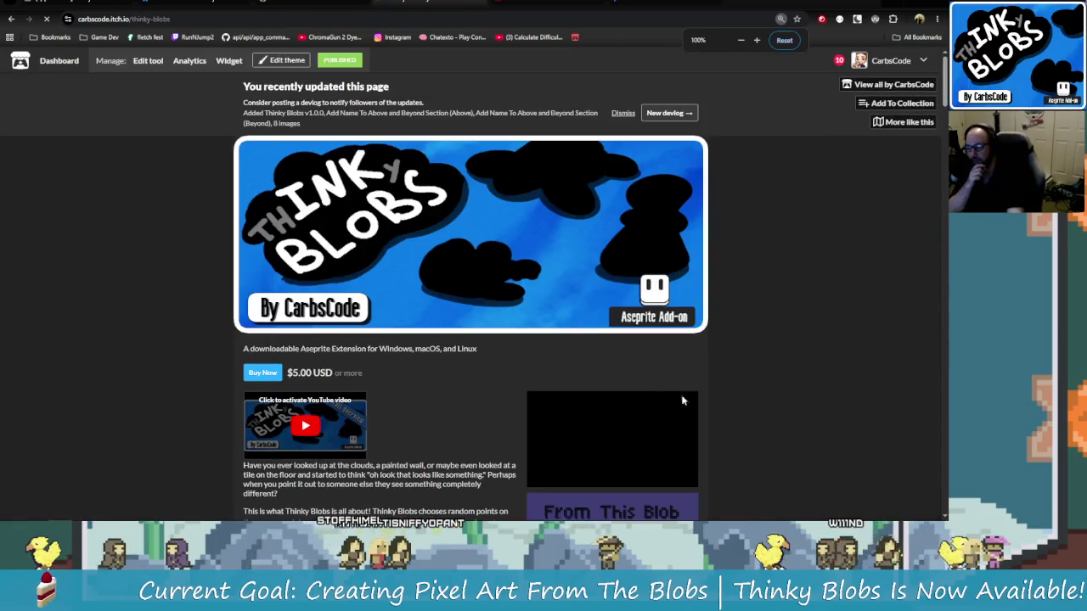
pyautogui.scroll(-3, 685, 267)
pyautogui.scroll(3, 749, 253)
pyautogui.scroll(-2, 751, 305)
pyautogui.scroll(-10, 757, 390)
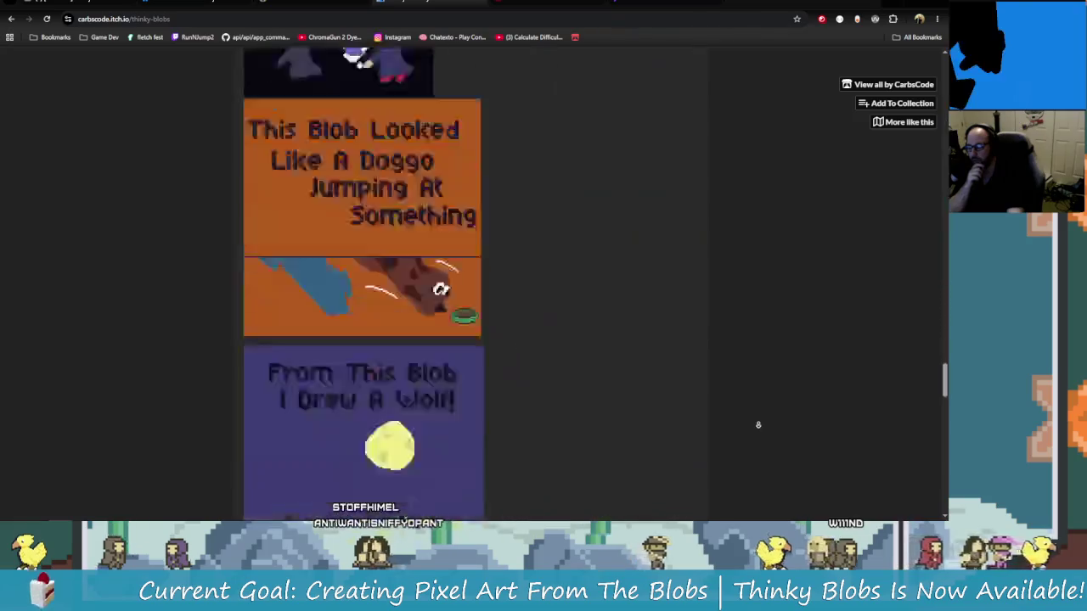
pyautogui.scroll(-10, 757, 427)
pyautogui.scroll(-2, 760, 433)
pyautogui.scroll(-1, 761, 436)
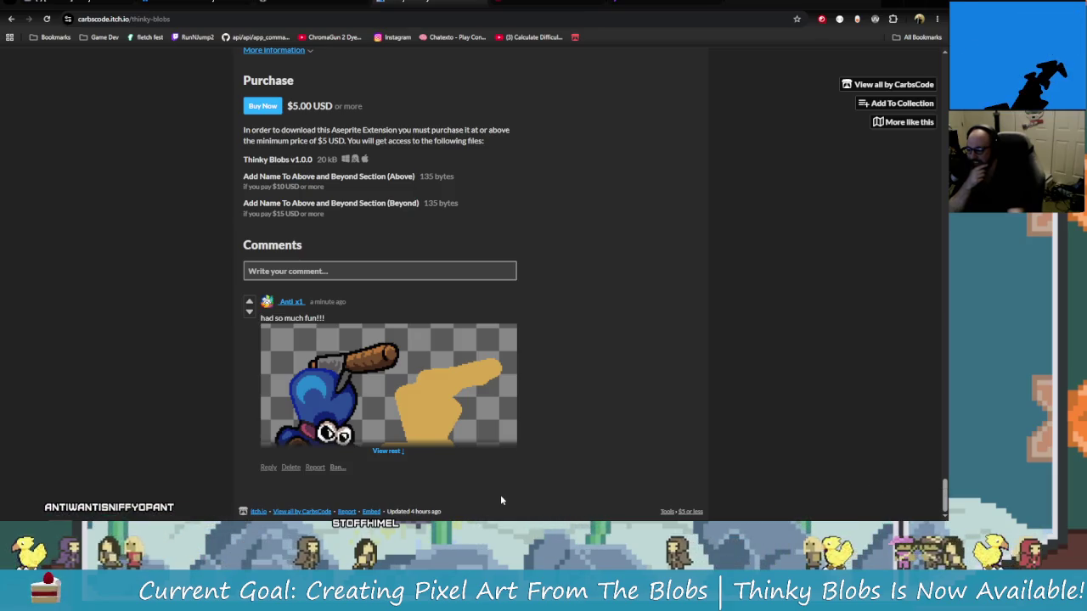
# Expand the latest comment's image to reveal the blue character beside the large tan blob.
pyautogui.click(388, 451)
pyautogui.scroll(-1, 521, 473)
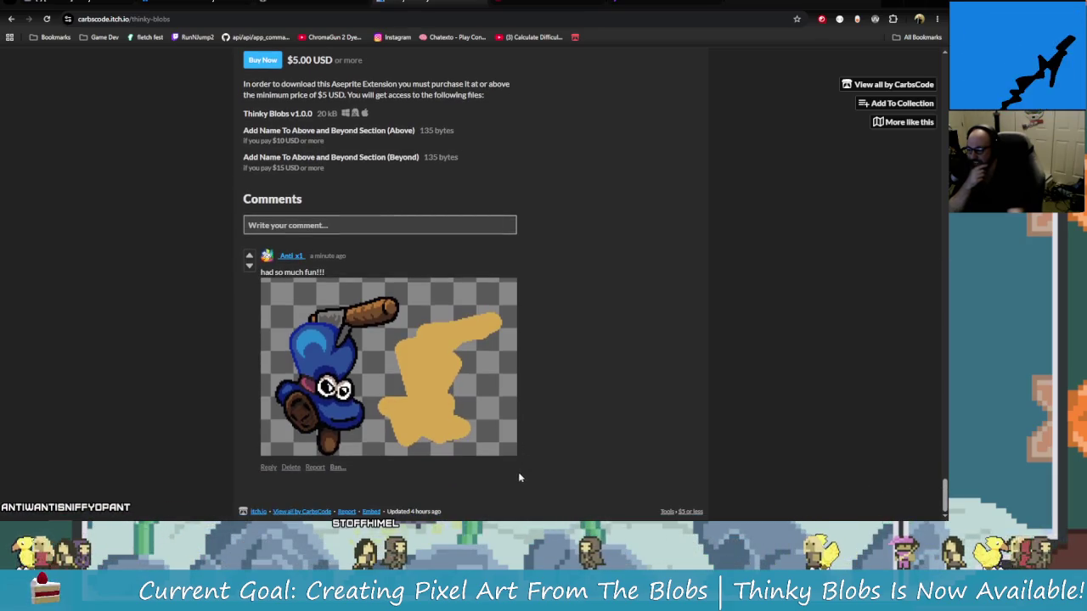